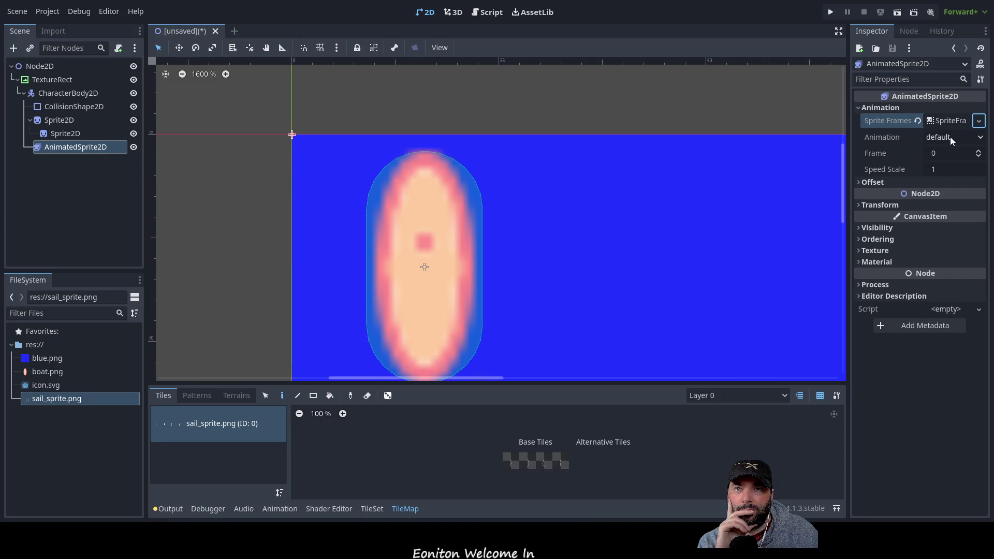
Inspect the AnimatedSprite2D's Sprite Frames resource, then clear the Sprite Frames property to empty
click(961, 137)
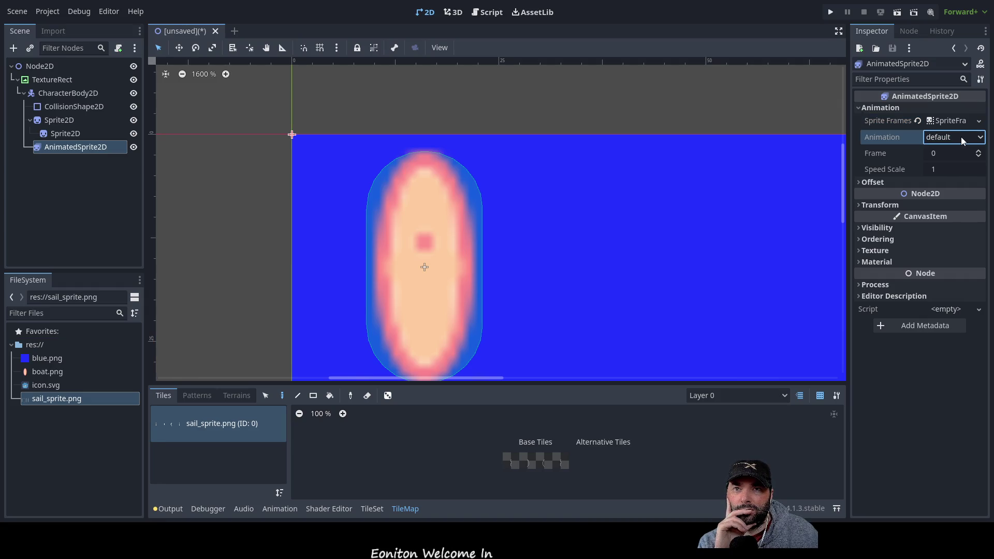
click(958, 121)
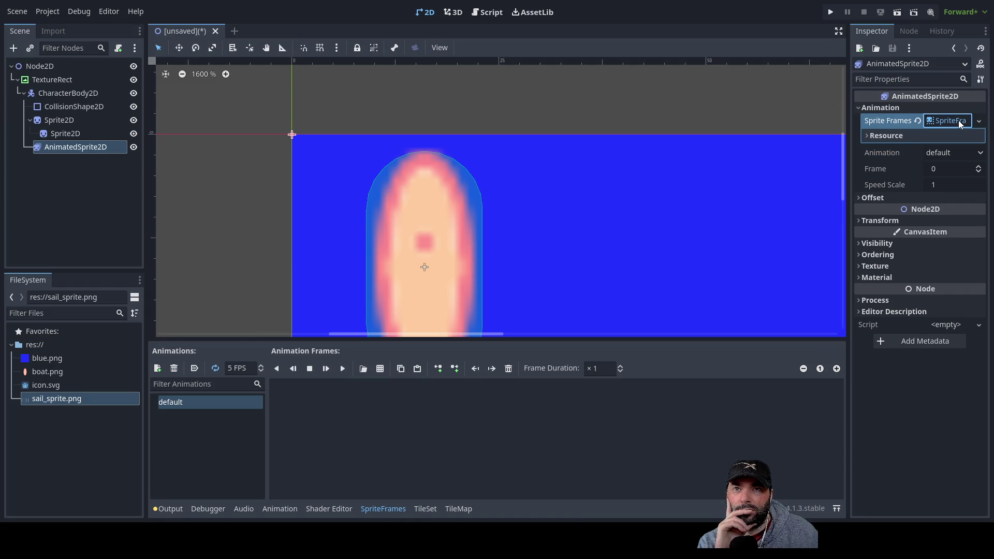
click(869, 137)
click(870, 137)
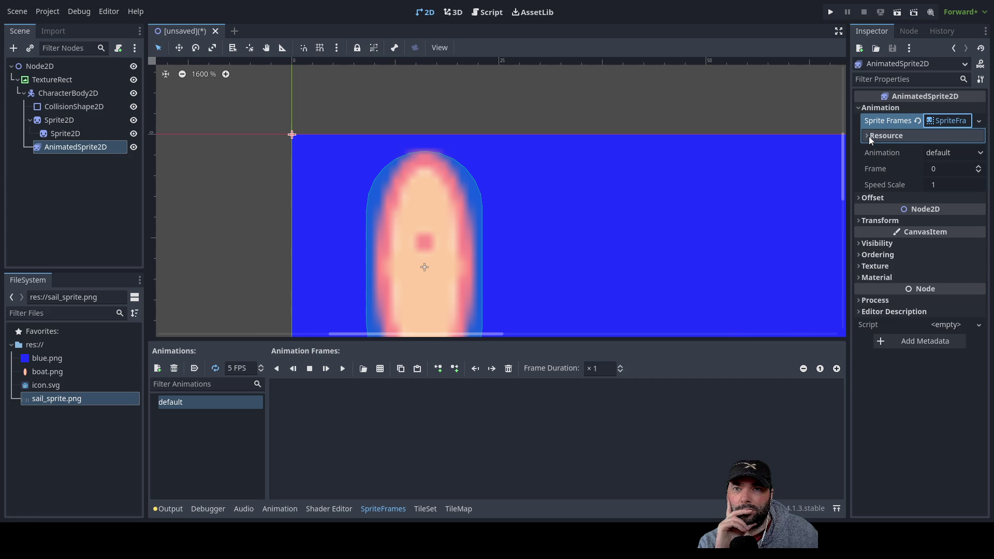
mouse_move(44, 399)
mouse_down()
mouse_move(743, 294)
mouse_move(988, 141)
mouse_move(945, 125)
mouse_move(937, 139)
mouse_move(944, 128)
mouse_up()
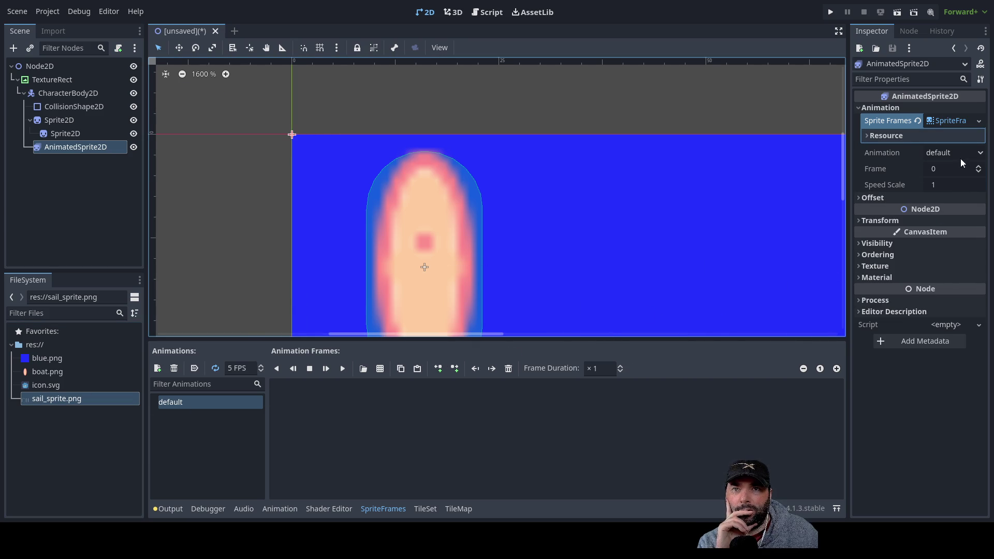
click(917, 120)
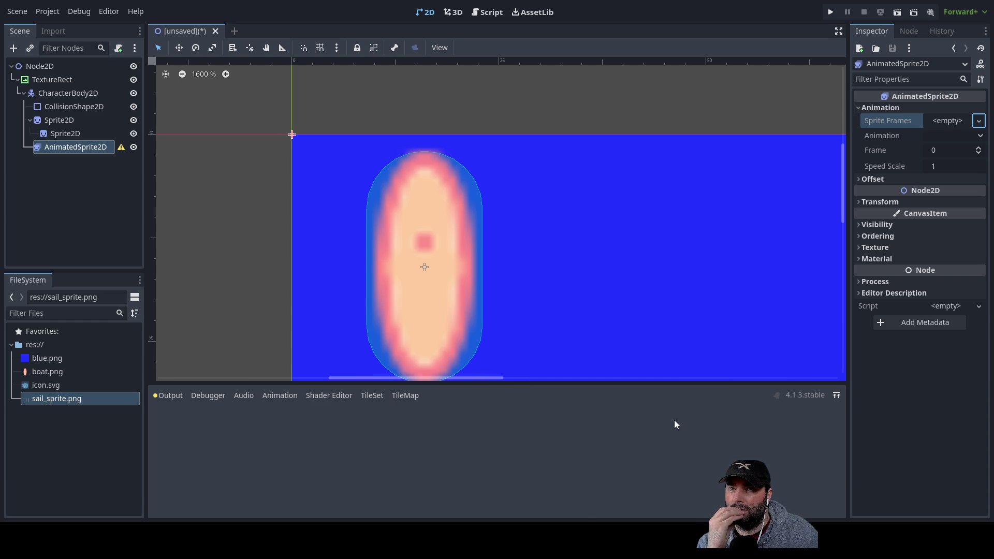
Assign a new SpriteFrames resource to the AnimatedSprite2D's Sprite Frames slot
click(979, 123)
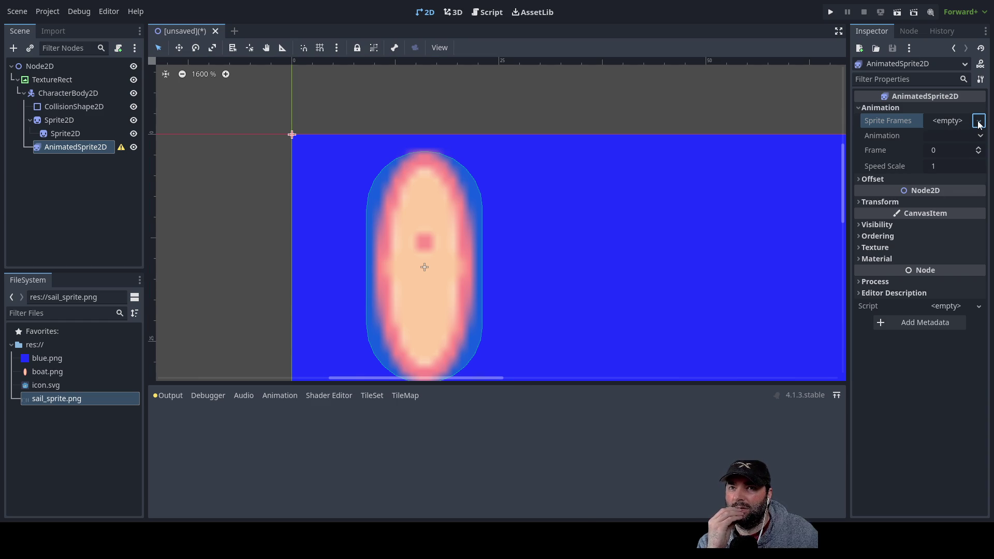
click(952, 139)
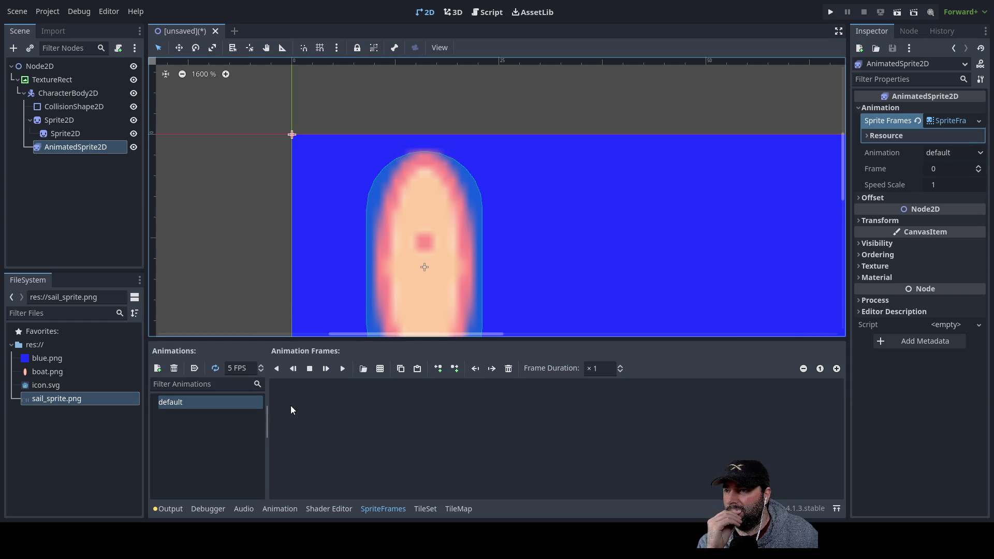
mouse_move(34, 398)
mouse_down()
mouse_move(224, 435)
mouse_move(80, 433)
mouse_up()
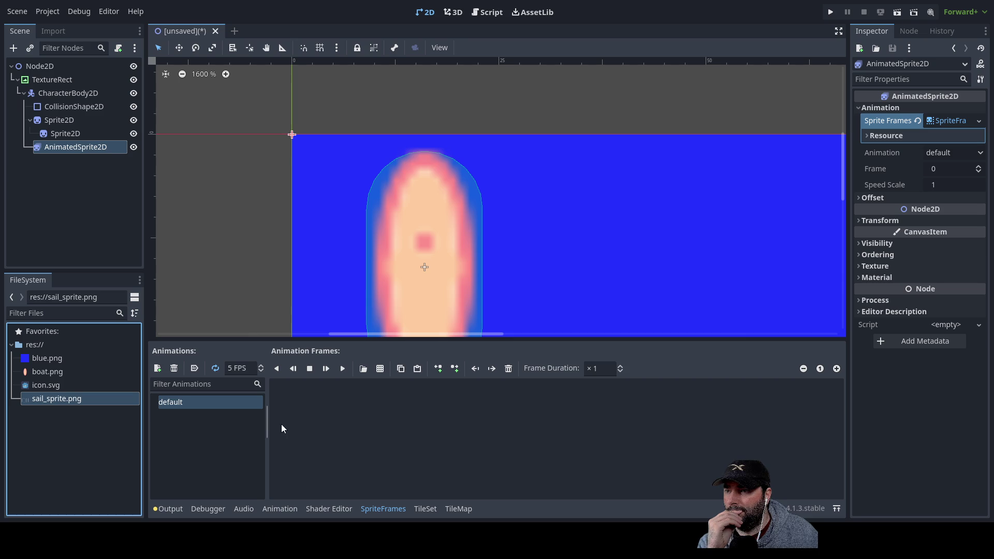
Add sail_sprite.png, slice four sail frames from the sheet, and delete whole-sheet frame 0
drag(55, 401, 362, 424)
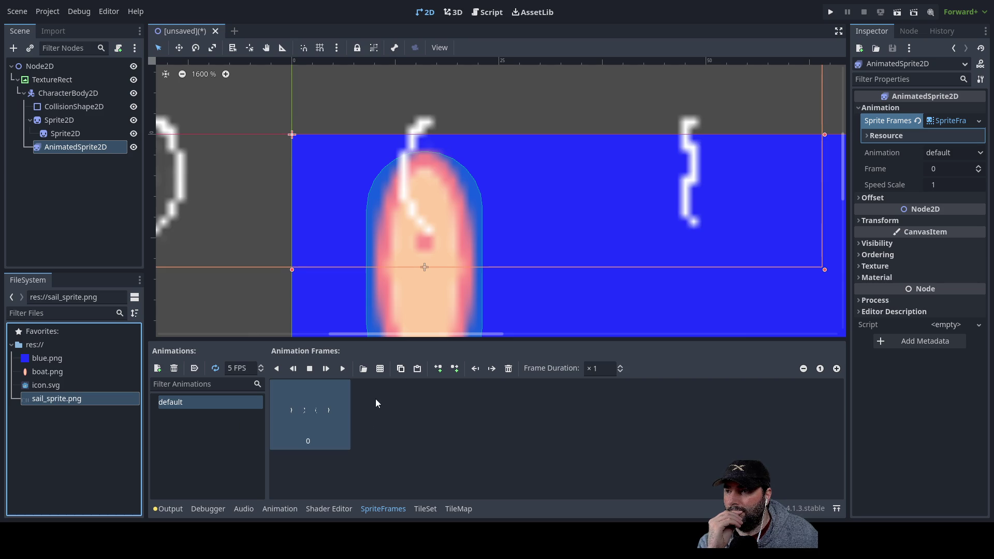
click(380, 369)
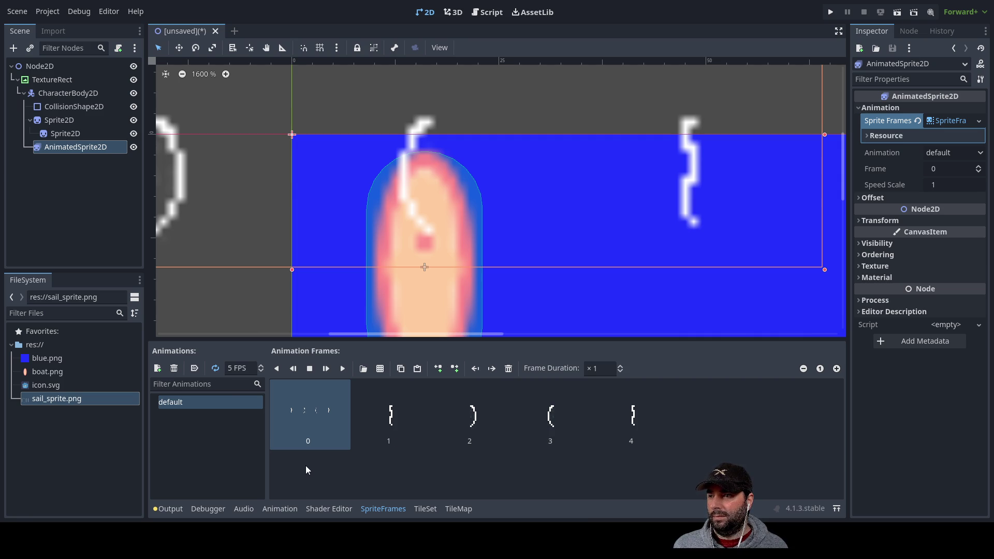
click(400, 425)
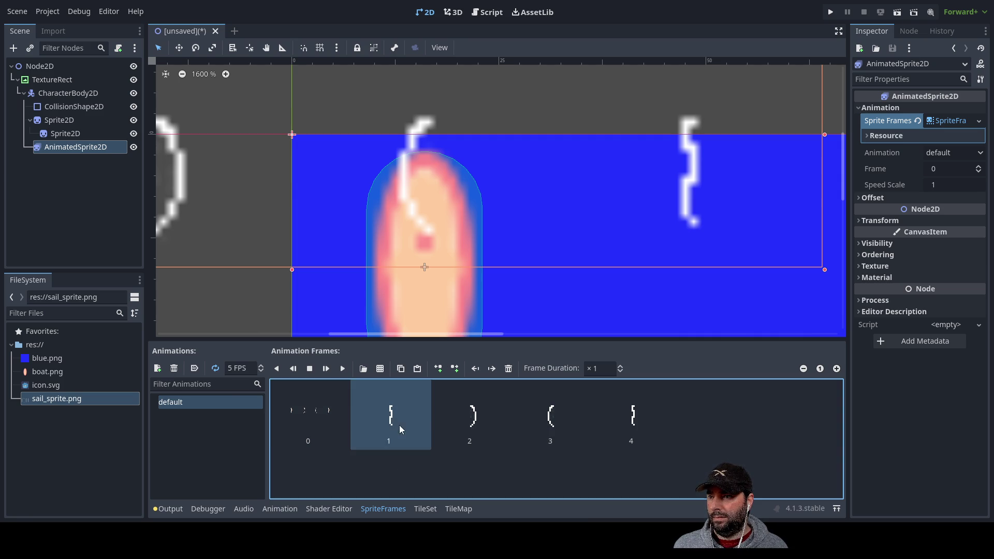
click(303, 411)
key(Delete)
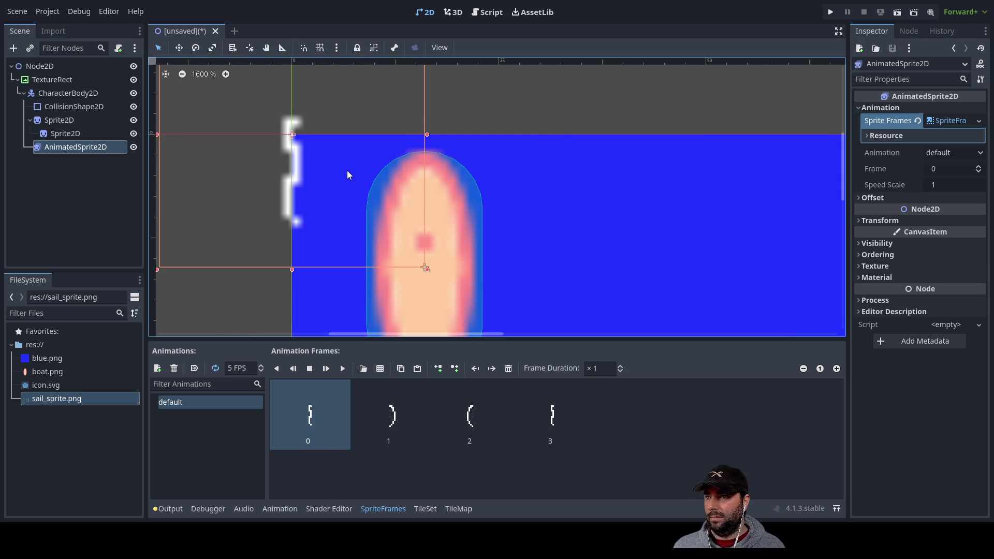
Drag the AnimatedSprite2D sail onto the centre of the CollisionShape2D capsule
mouse_move(347, 169)
mouse_down()
mouse_move(461, 293)
mouse_move(475, 295)
mouse_up()
scroll(651, 218, down, 5)
scroll(629, 112, up, 3)
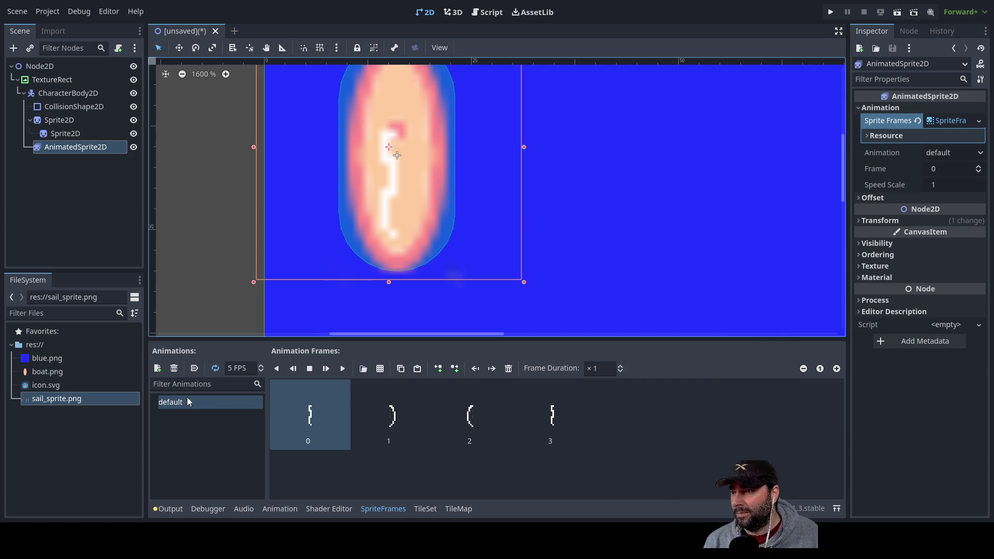
Add a new animation and rename it 'flapping'
click(158, 369)
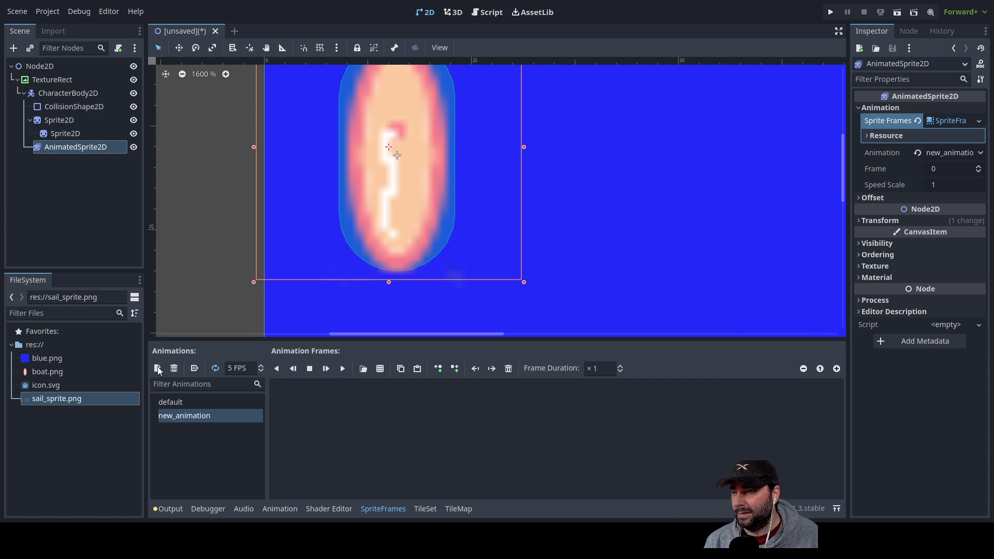
click(206, 420)
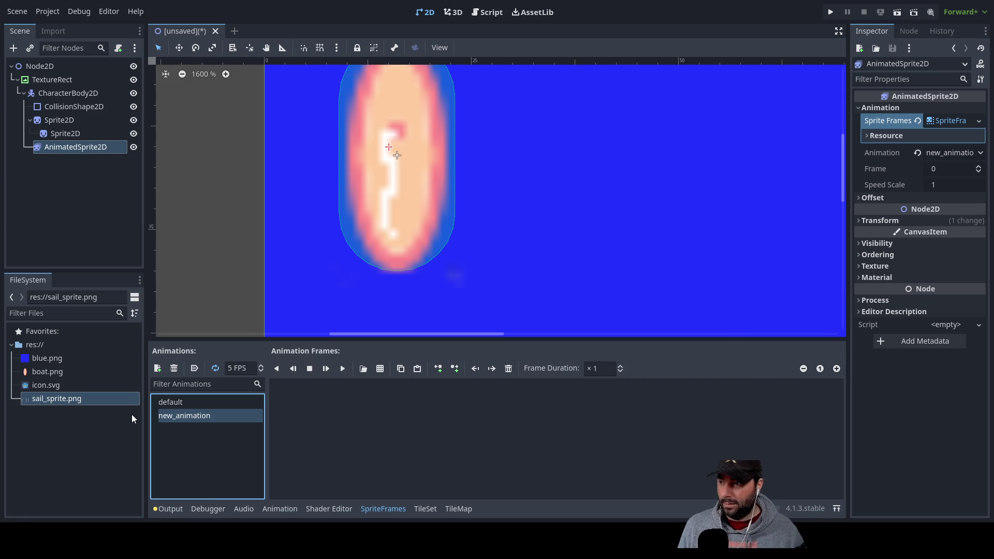
text(flapping)
key(Return)
click(213, 419)
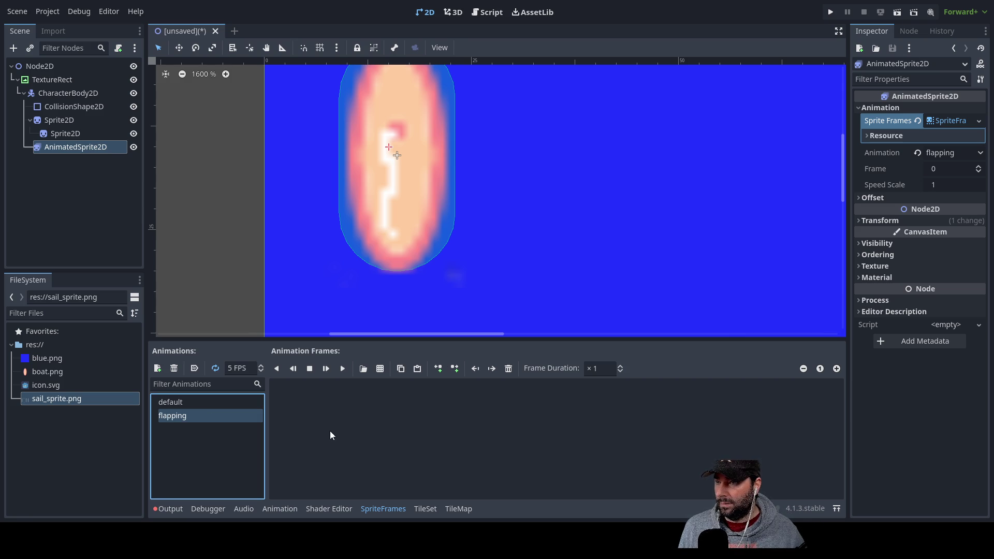
Compare the flapping and default animations, then delete the default animation
click(176, 403)
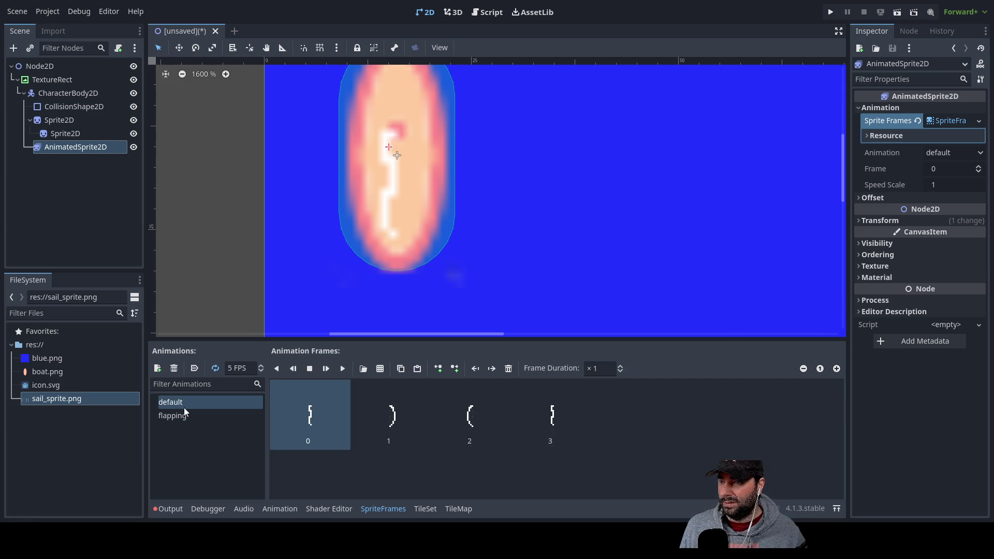
click(186, 415)
click(186, 406)
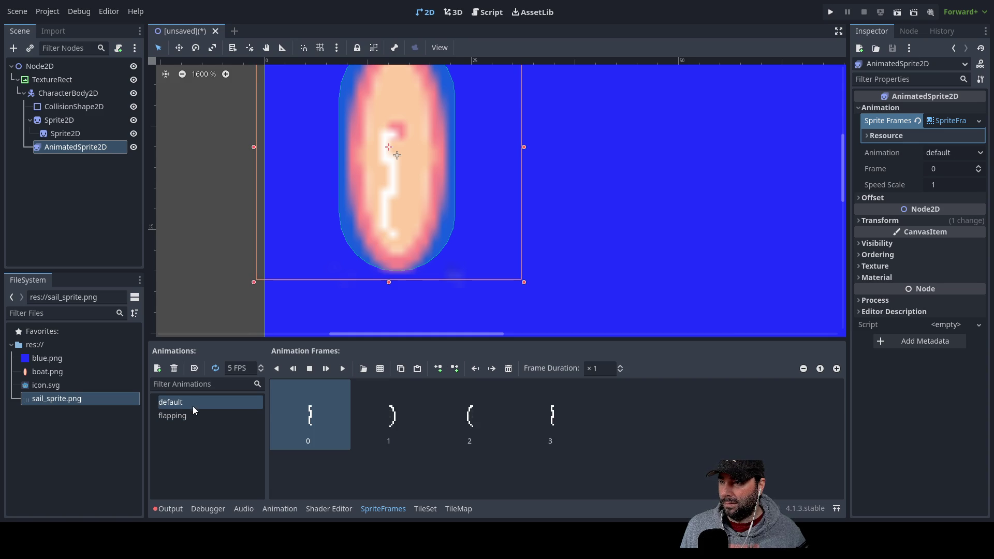
click(179, 403)
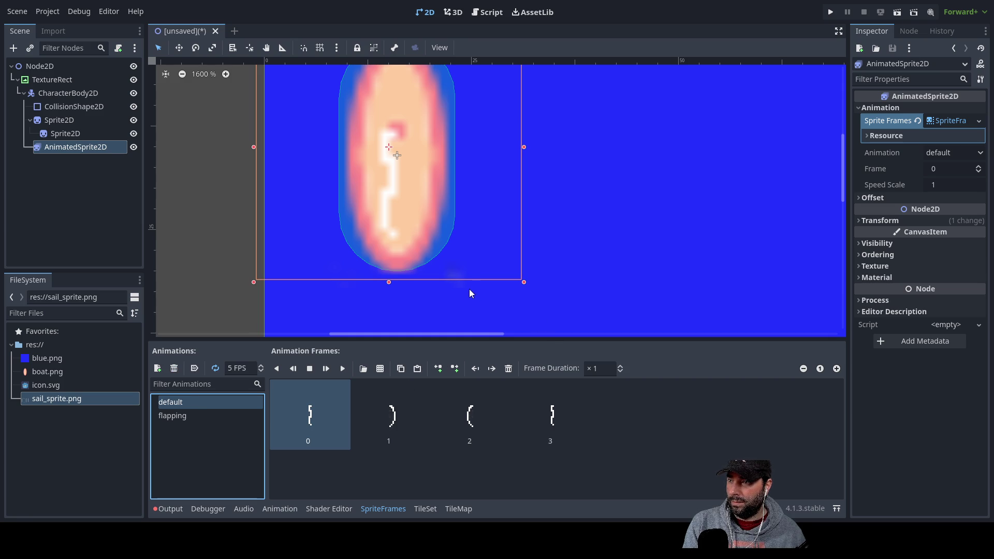
key(Delete)
Add sail_sprite.png to flapping, slice out two sail frames, and delete the whole-sheet frame 0
drag(48, 399, 329, 426)
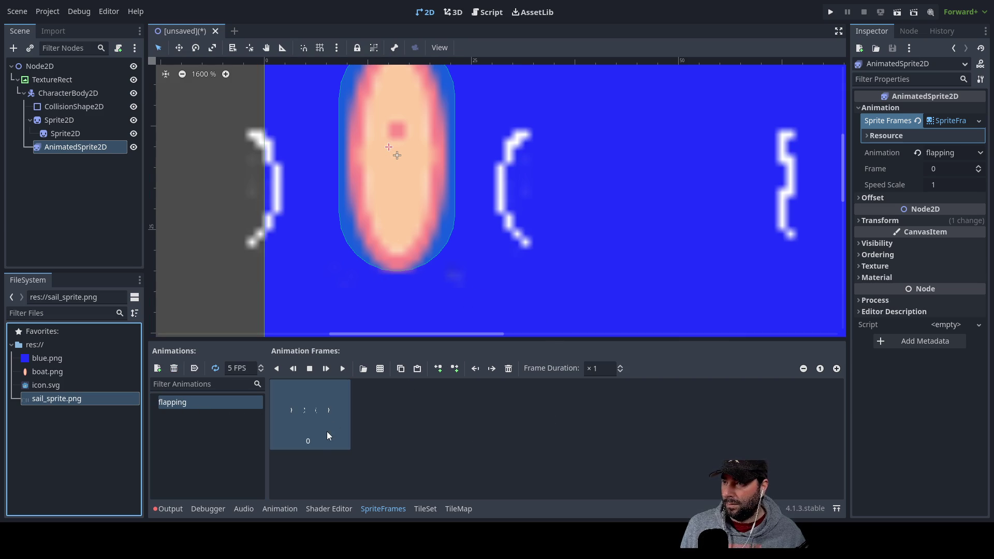
click(380, 369)
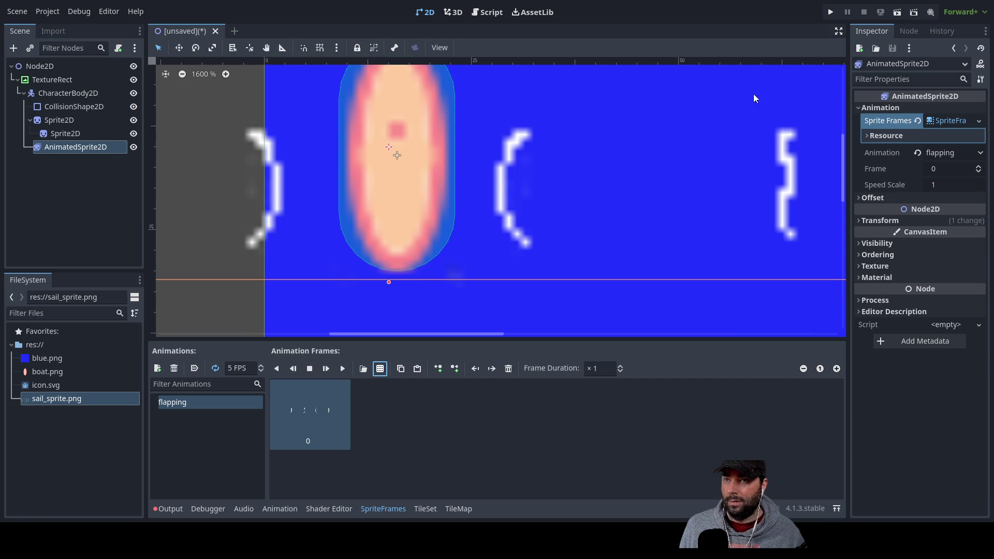
click(311, 432)
key(Delete)
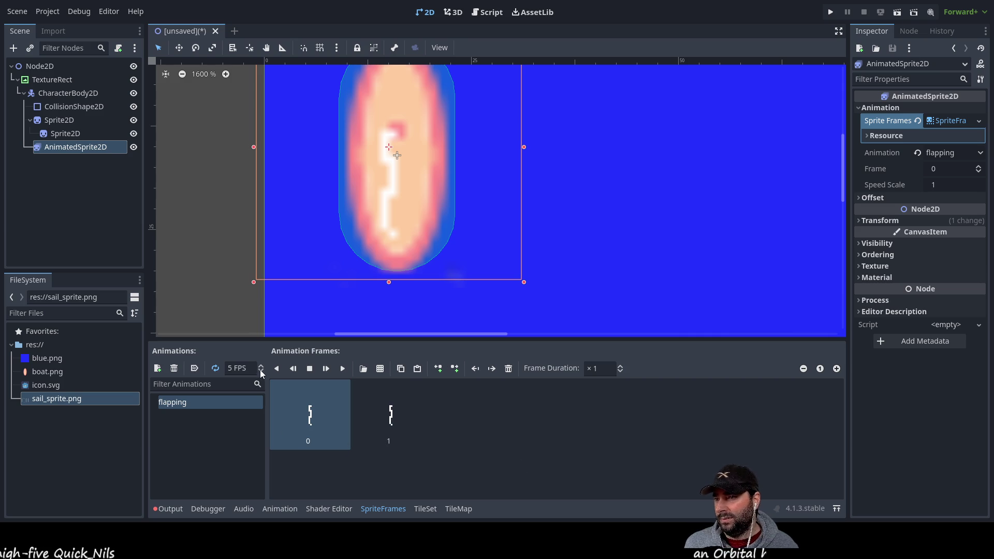
Set the flapping animation's speed to 1 FPS and select its two sail frames
double_click(239, 368)
text(1)
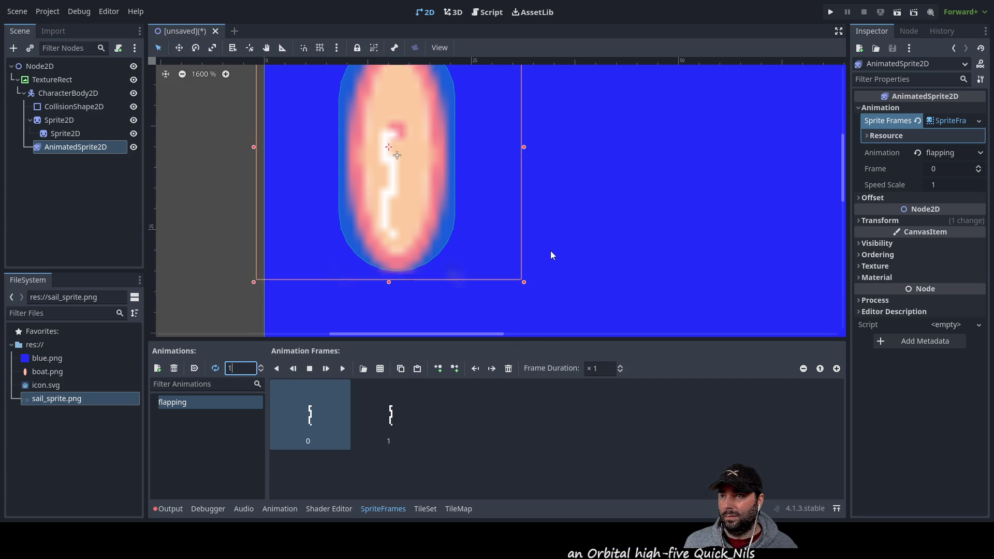
scroll(551, 251, down, 3)
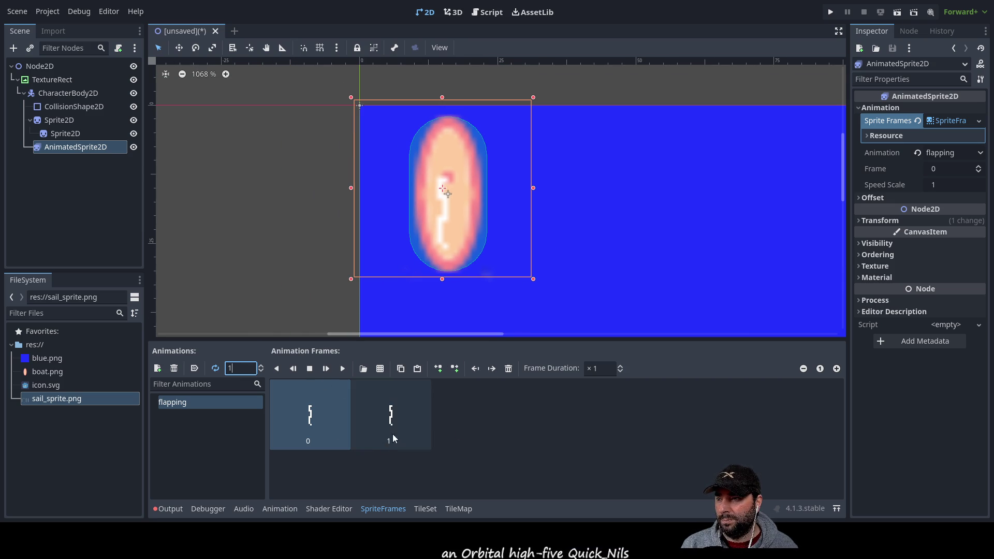
click(396, 421)
click(337, 421)
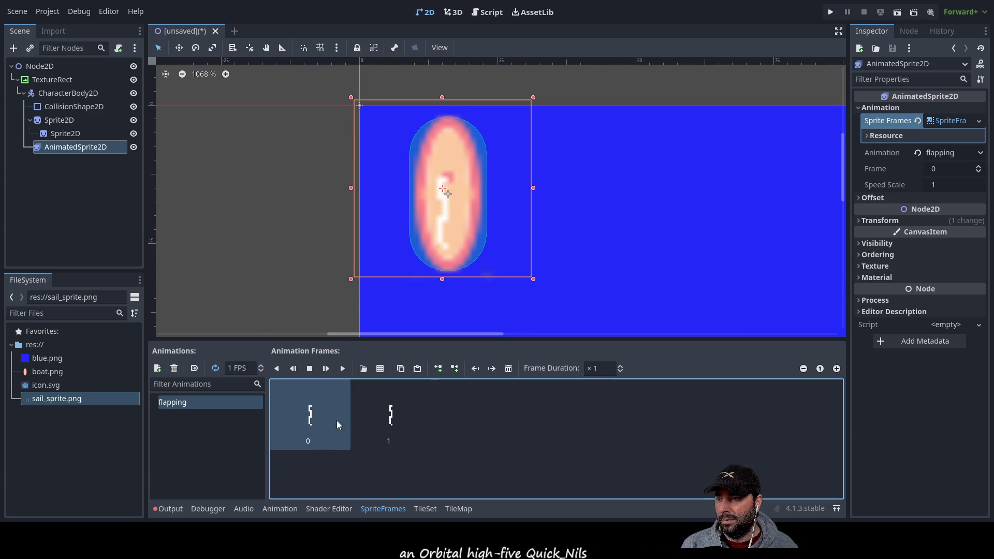
click(379, 420)
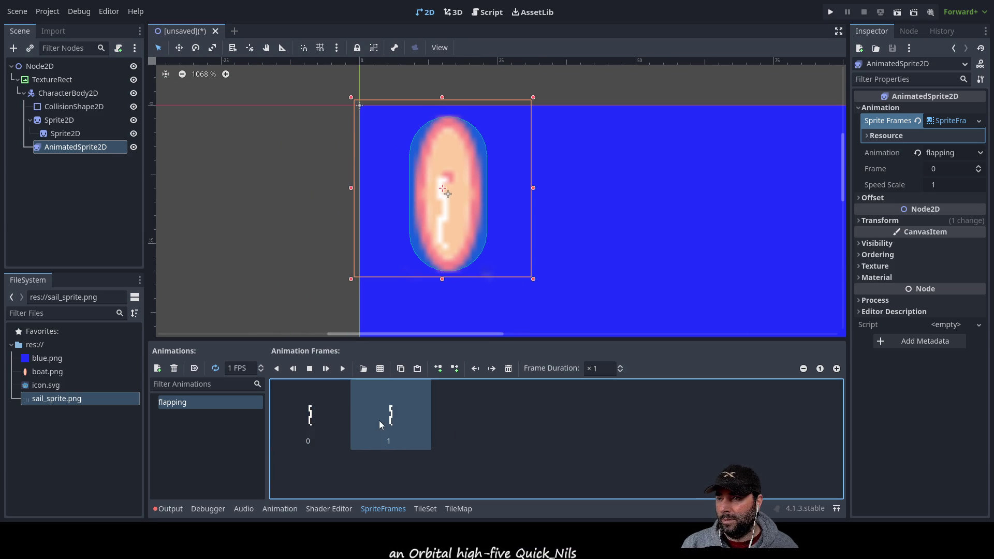
Change the playback speed to 2 FPS and click through sail frames 0 and 1
click(256, 366)
text(2)
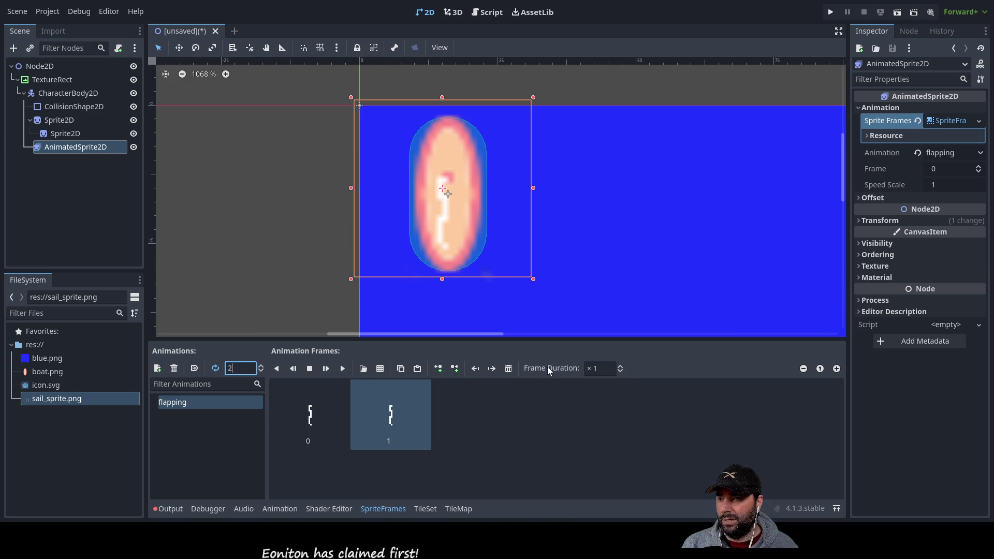
click(309, 371)
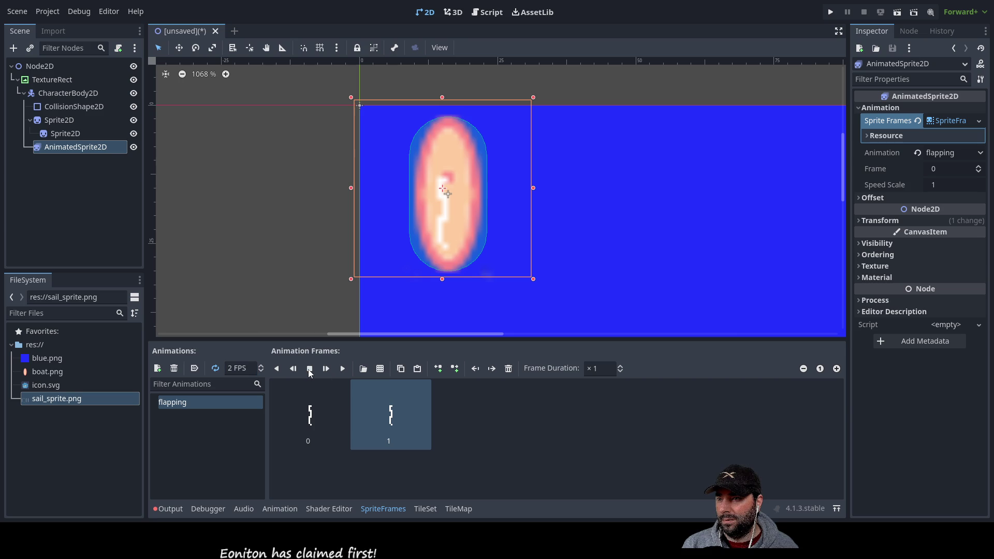
click(326, 407)
click(386, 421)
click(315, 416)
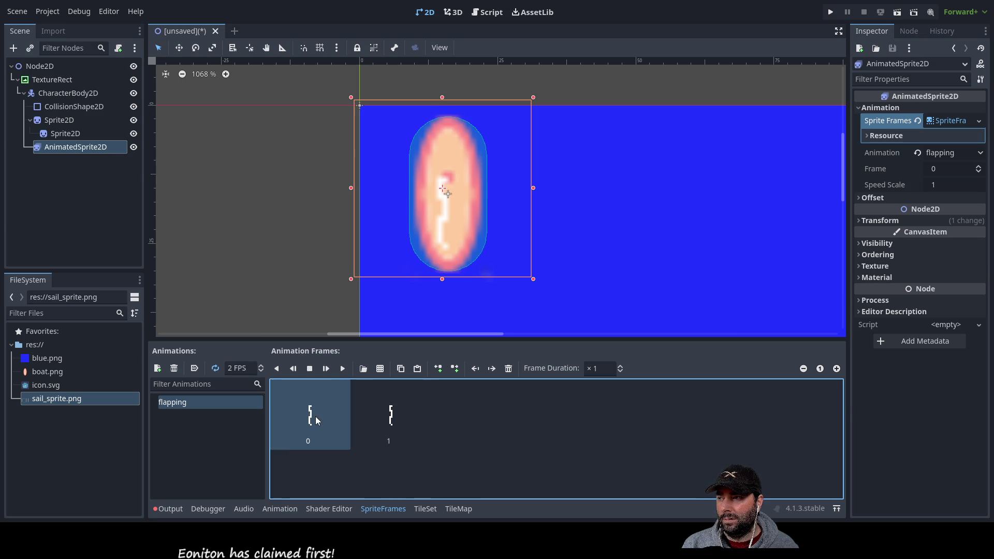
click(386, 417)
click(321, 416)
click(378, 418)
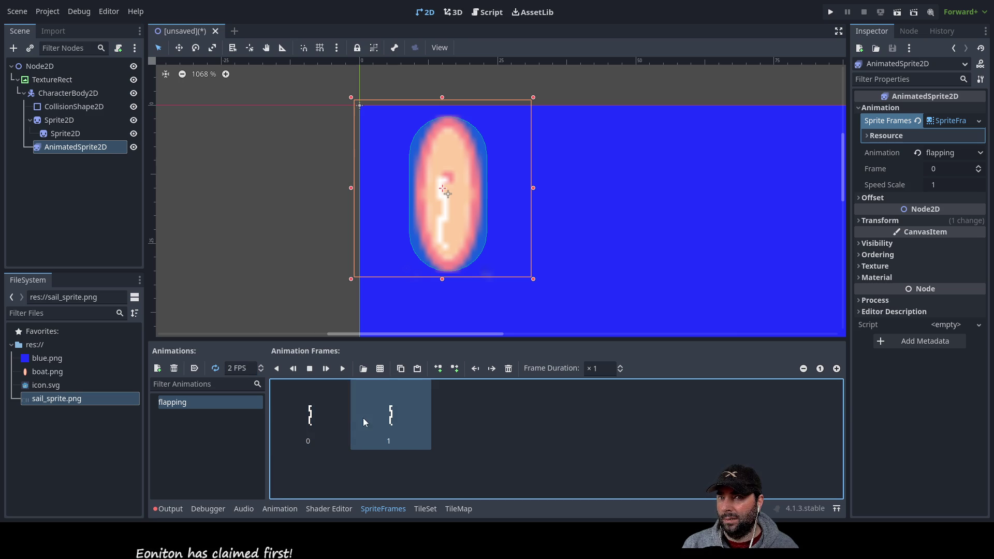
Hide the pink boat Sprite2D in the Scene tree, keeping the sail sprite visible
click(978, 166)
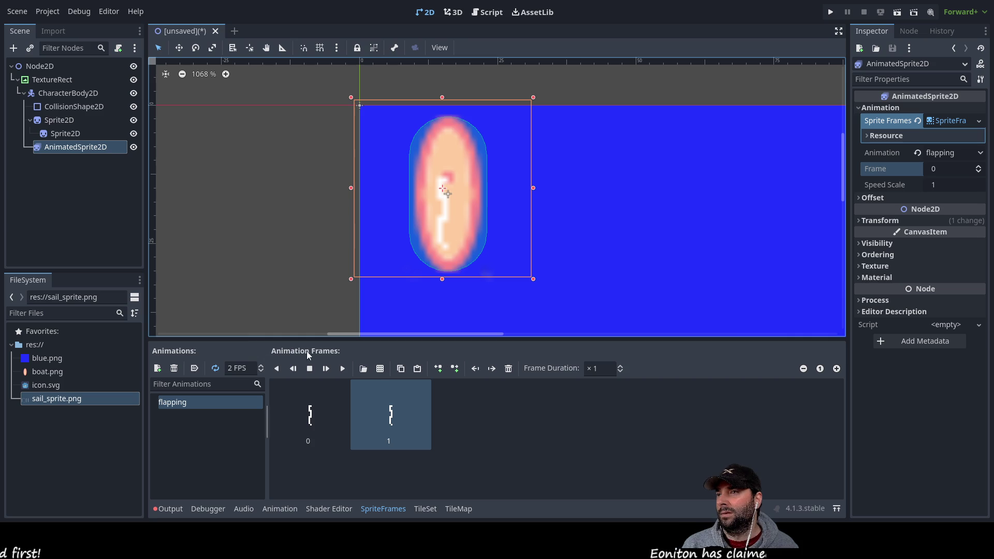
click(512, 460)
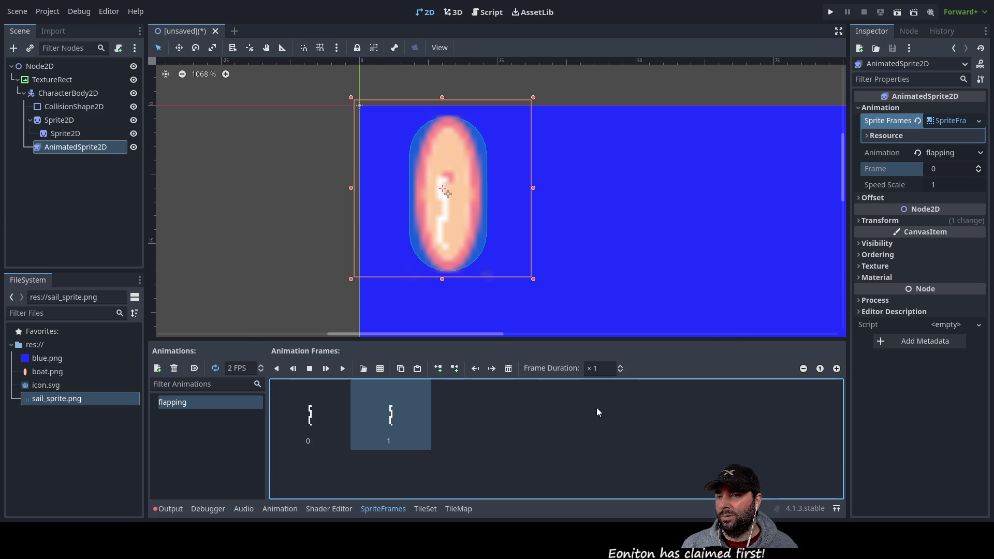
click(194, 430)
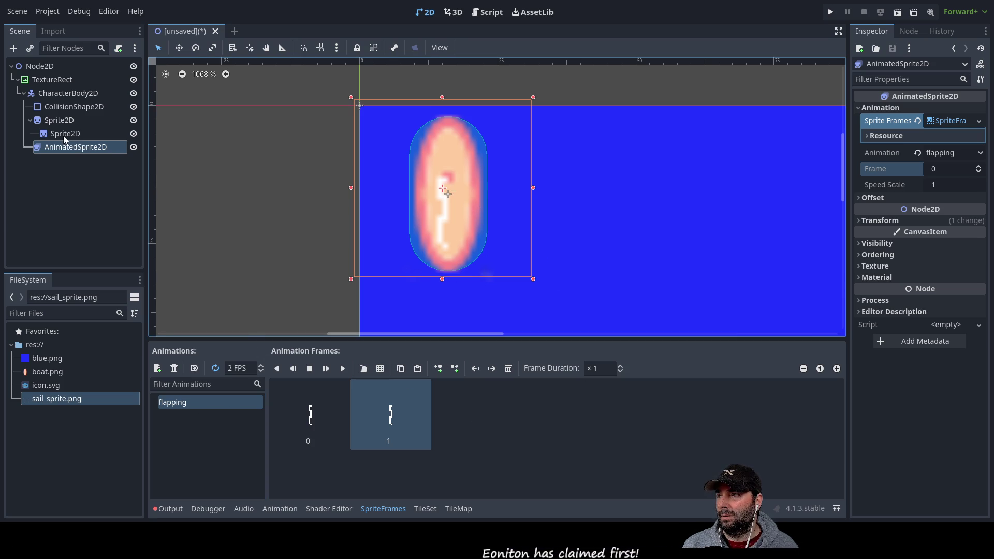
click(133, 148)
click(133, 148)
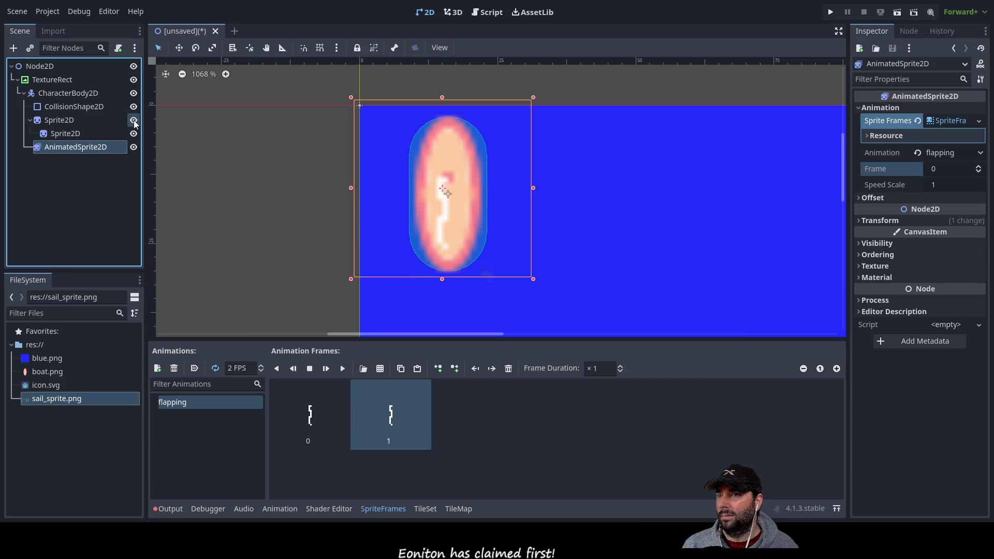
click(133, 121)
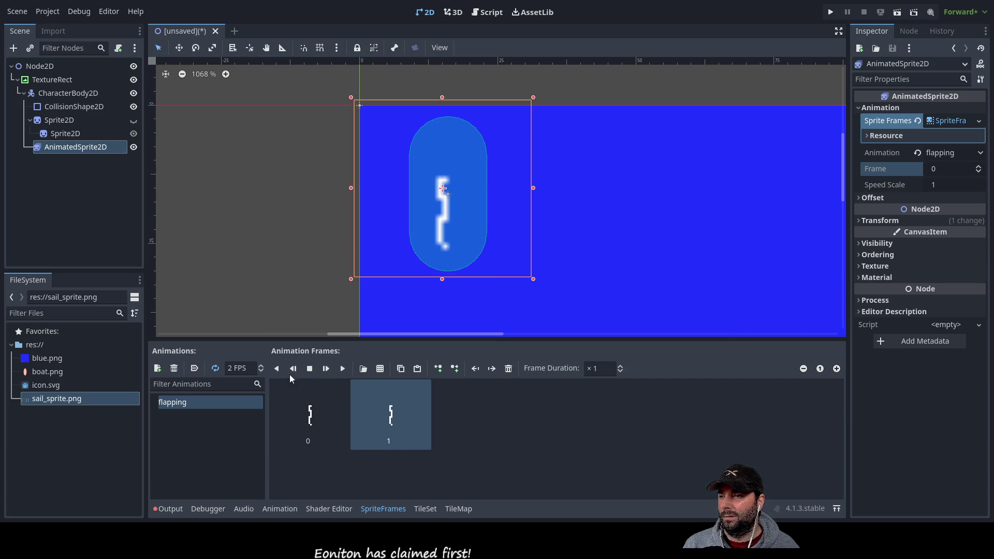
Play and stop the flapping preview, then revert the sprite's Animation property to default
click(318, 412)
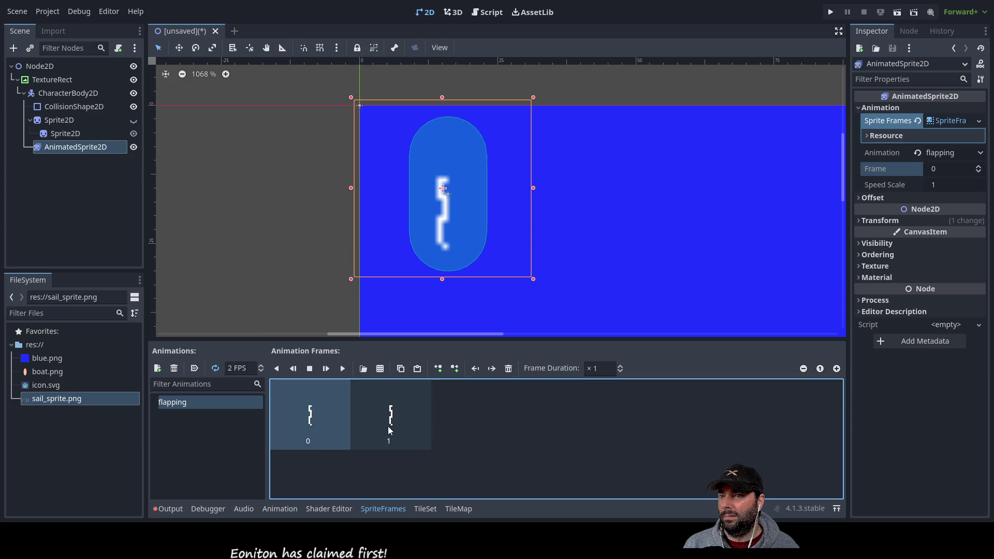
click(343, 369)
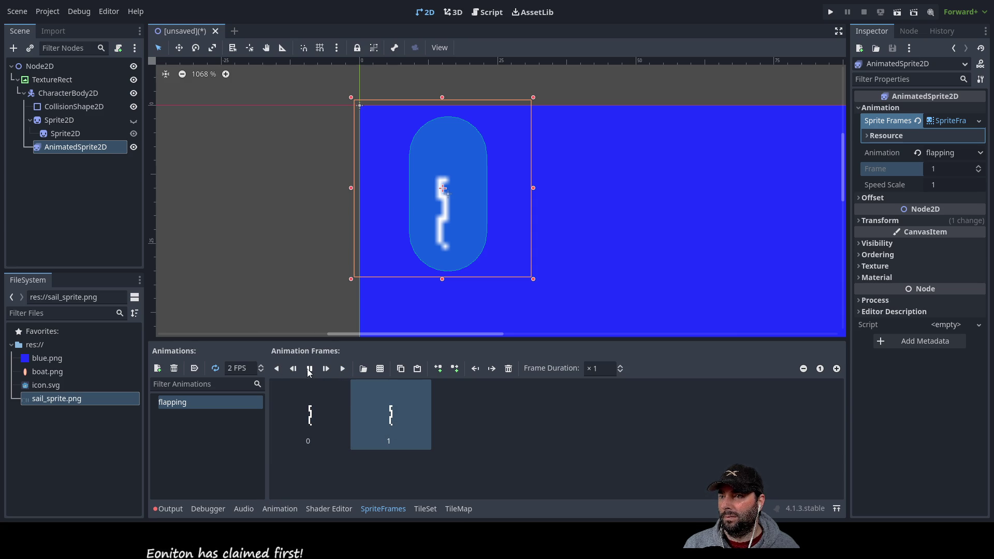
click(310, 369)
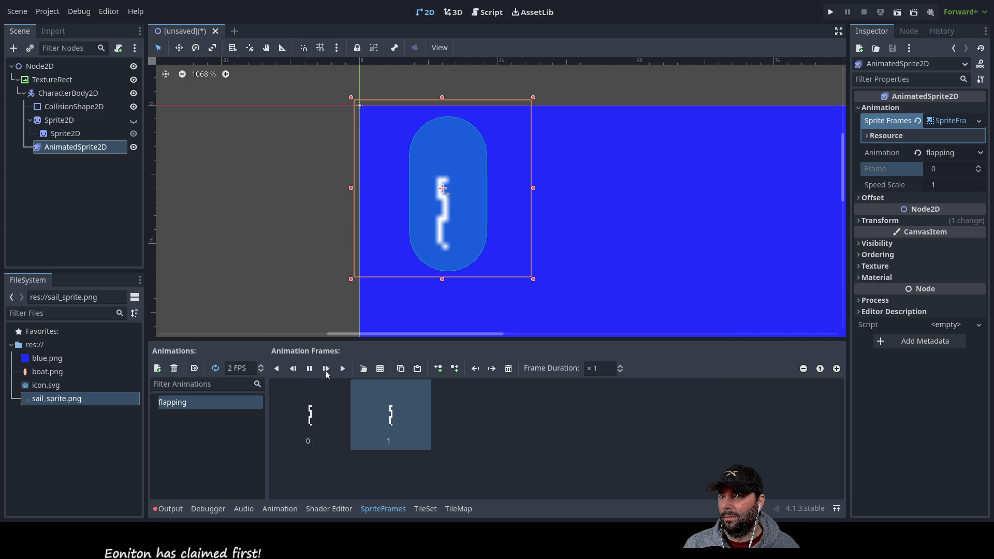
click(312, 370)
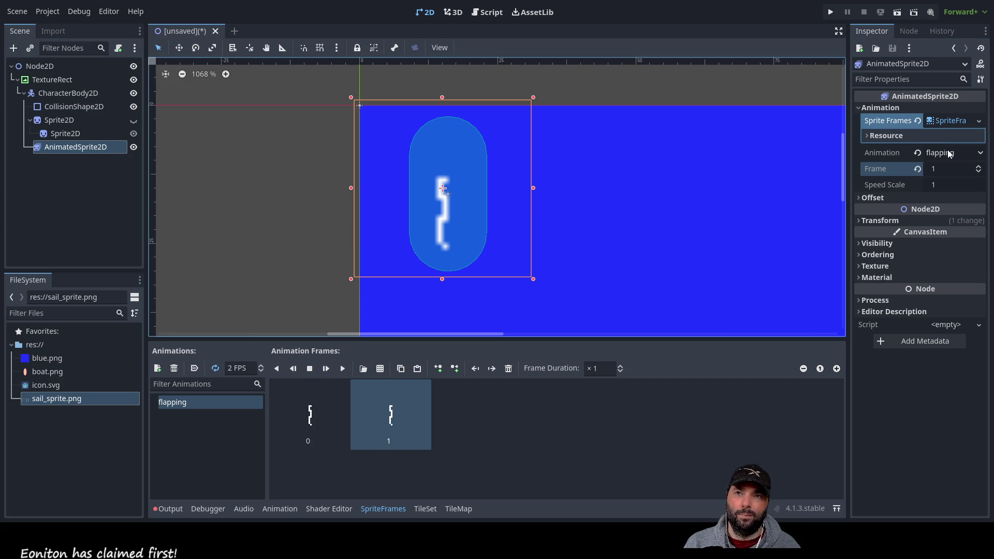
click(918, 153)
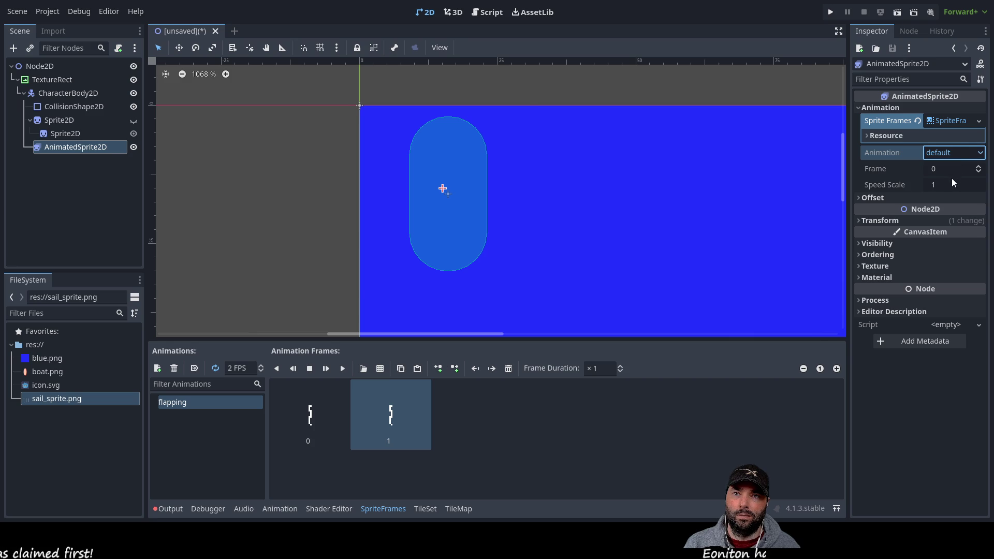
Undo the revert so the AnimatedSprite2D's Animation is flapping again
key(ctrl+z)
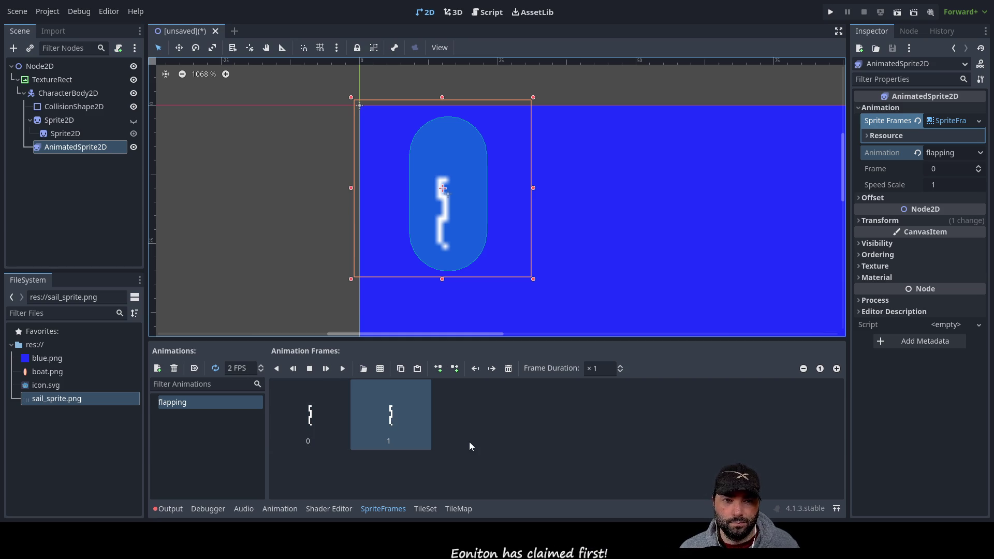
Open the sail_sprite.png frame selector and pan it to reveal all four sail frames
click(341, 425)
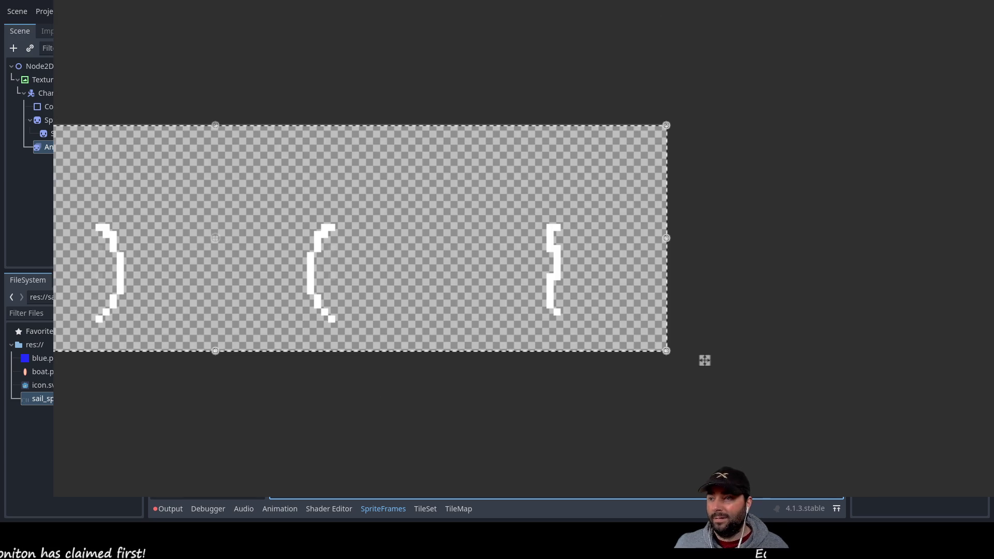
mouse_move(350, 470)
mouse_down()
mouse_move(351, 362)
mouse_move(633, 404)
mouse_move(487, 484)
mouse_up()
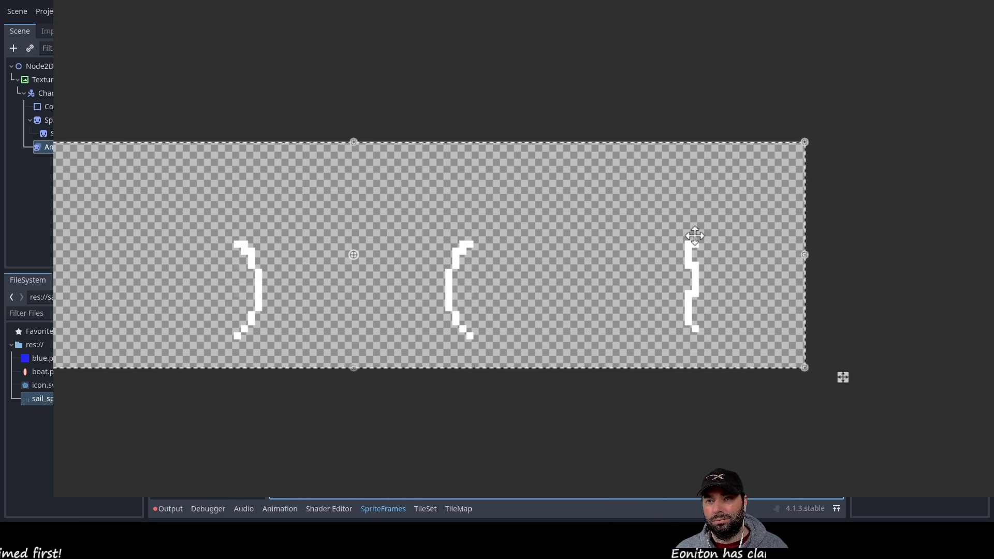
drag(411, 433, 569, 437)
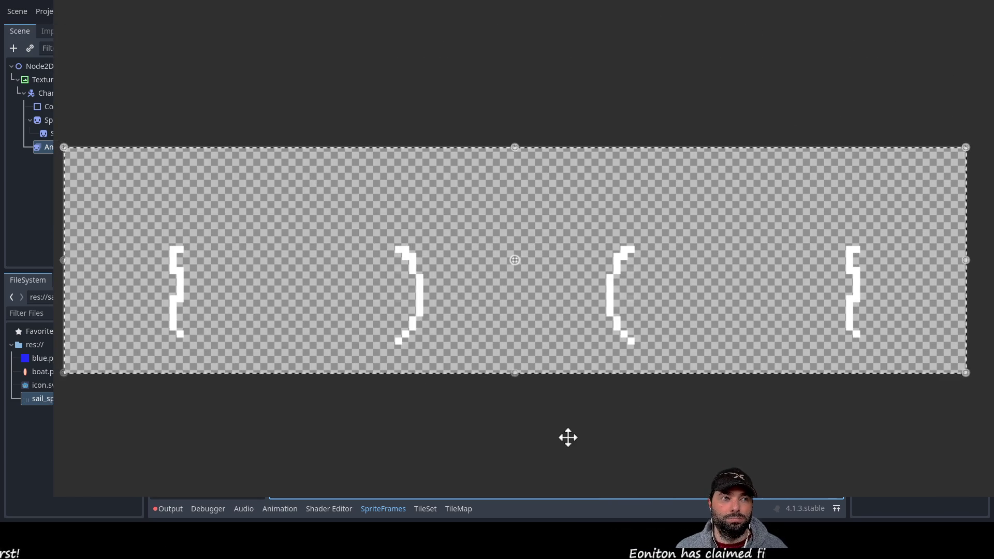
Select the sail sprite sheet, then undo so only a small blank transparent canvas remains
scroll(446, 364, down, 2)
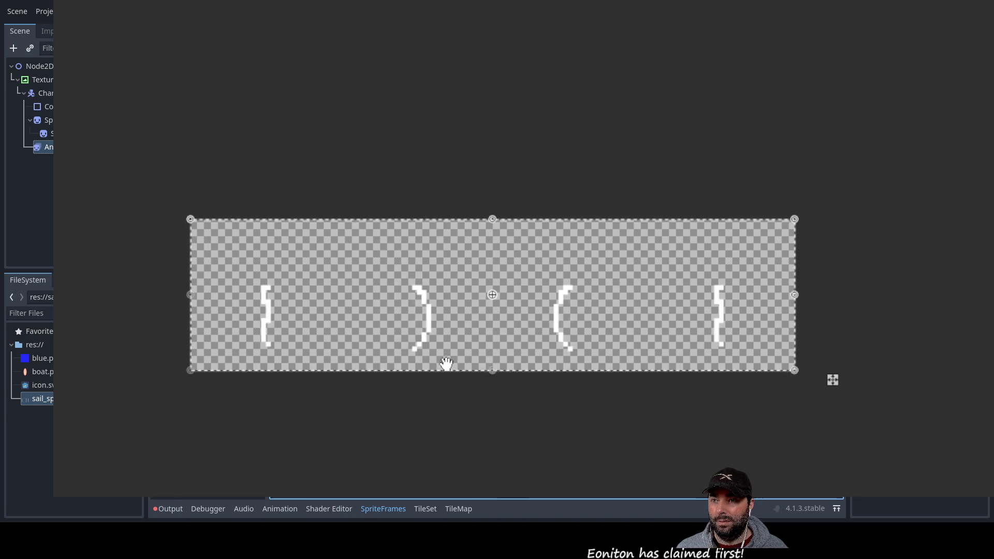
scroll(446, 364, up, 2)
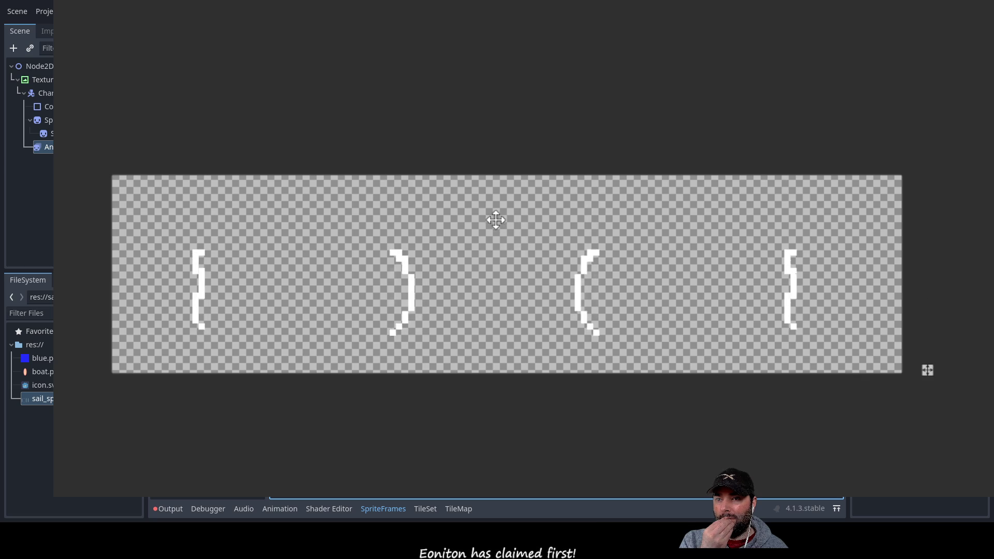
click(457, 235)
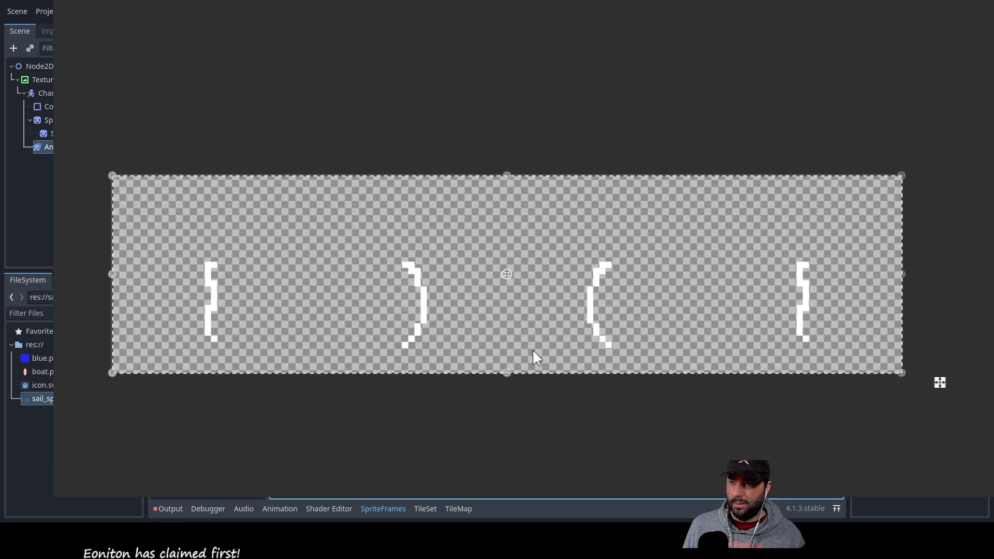
key(ctrl+z)
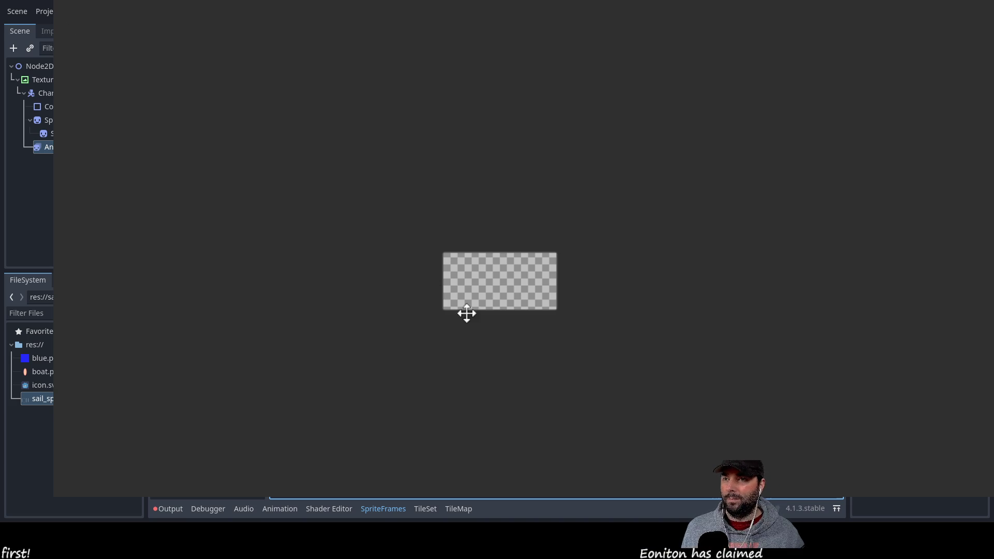
Zoom in and pan until the white sail frames and the pink boat fill the view
scroll(467, 313, up, 5)
drag(533, 337, 304, 382)
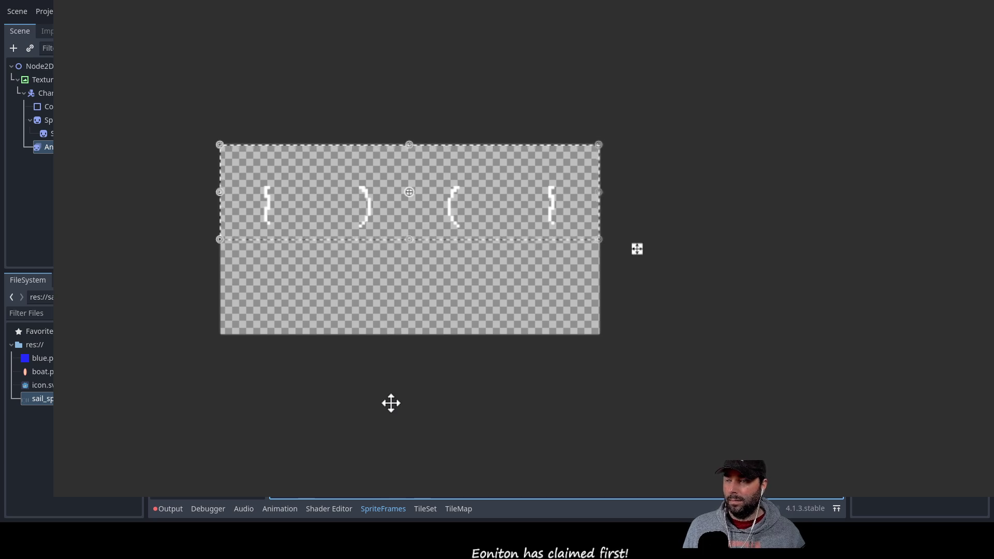
scroll(391, 403, up, 3)
scroll(415, 342, up, 2)
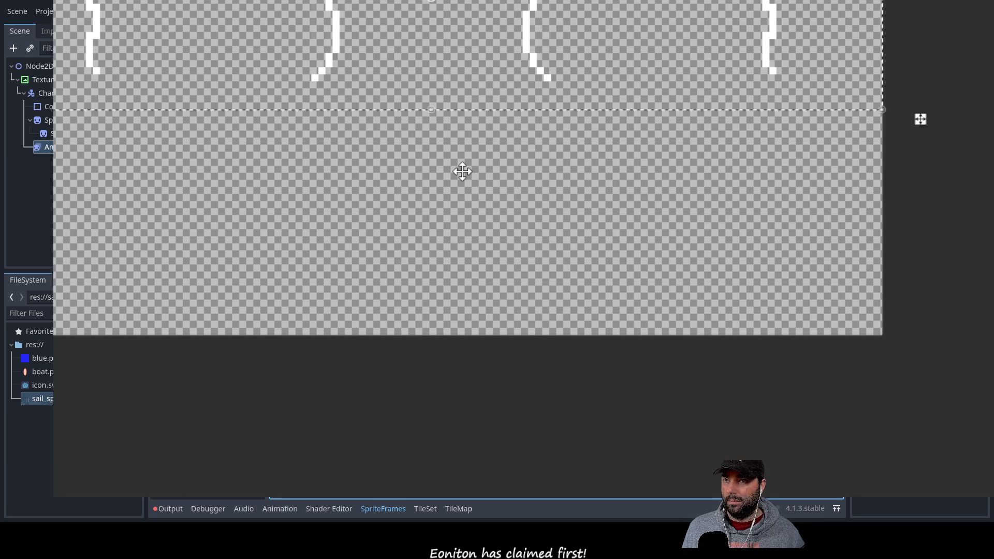
mouse_move(459, 171)
mouse_down()
mouse_move(427, 280)
mouse_move(262, 359)
mouse_move(371, 377)
mouse_up()
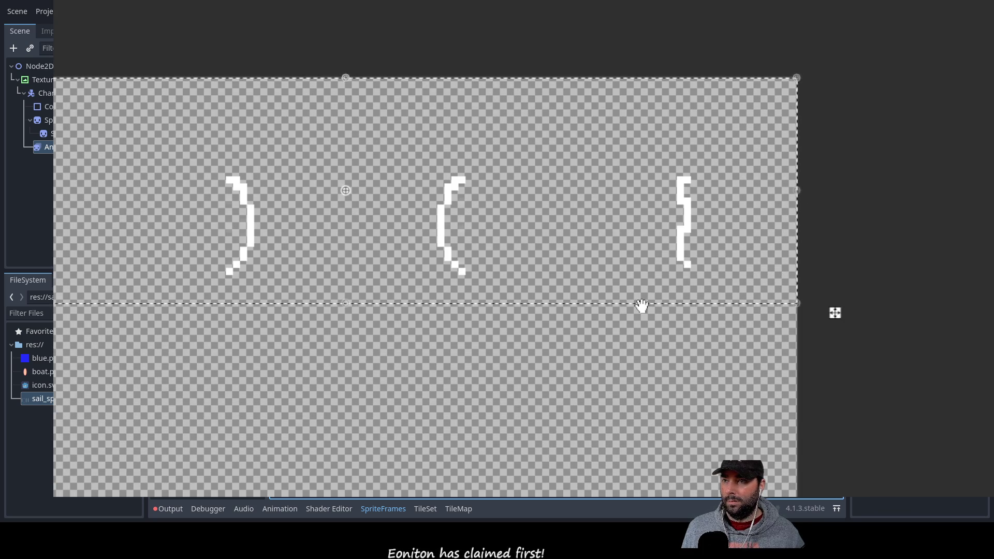
scroll(641, 306, up, 1)
scroll(362, 218, down, 2)
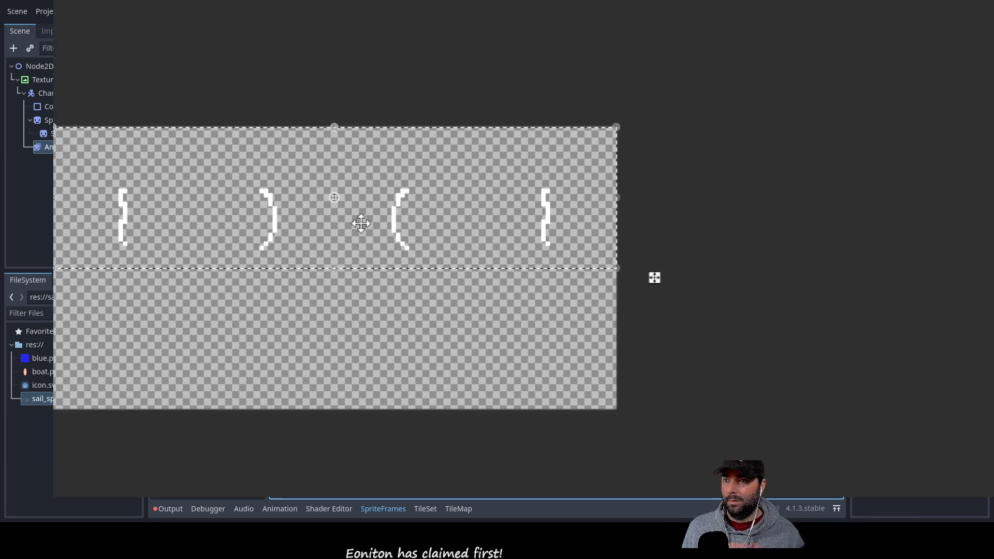
scroll(268, 181, up, 3)
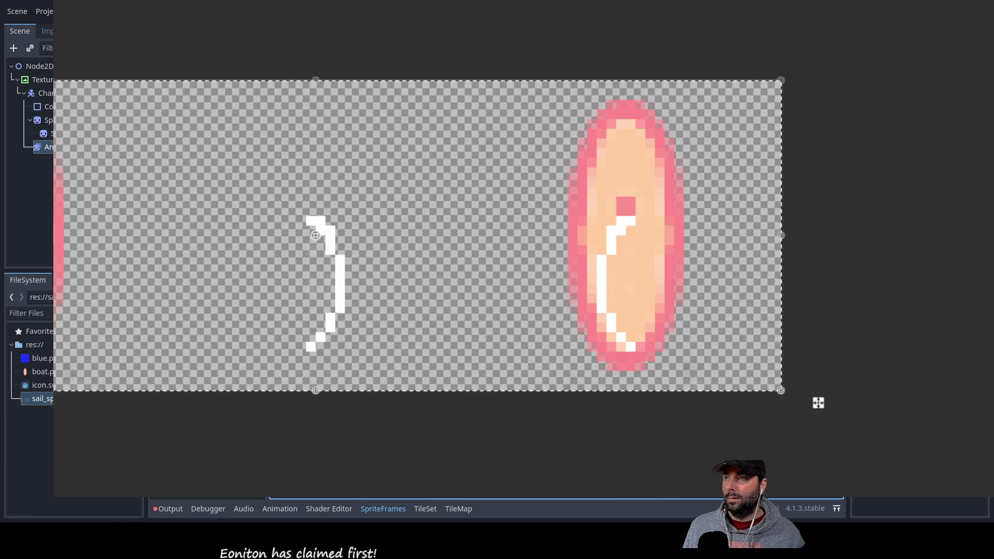
Drag a copy of the pink boat frame into a new row directly beneath the original
scroll(574, 259, down, 3)
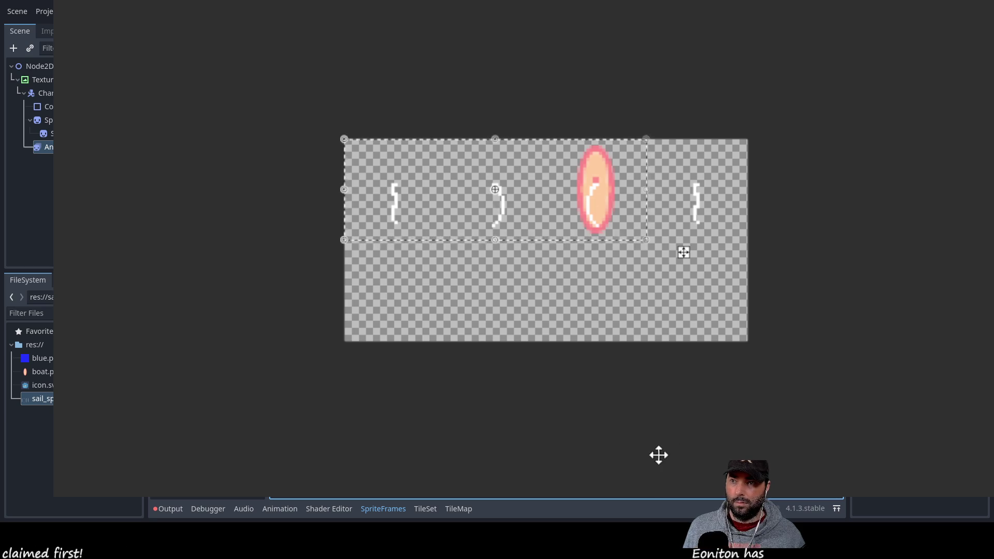
scroll(629, 421, up, 3)
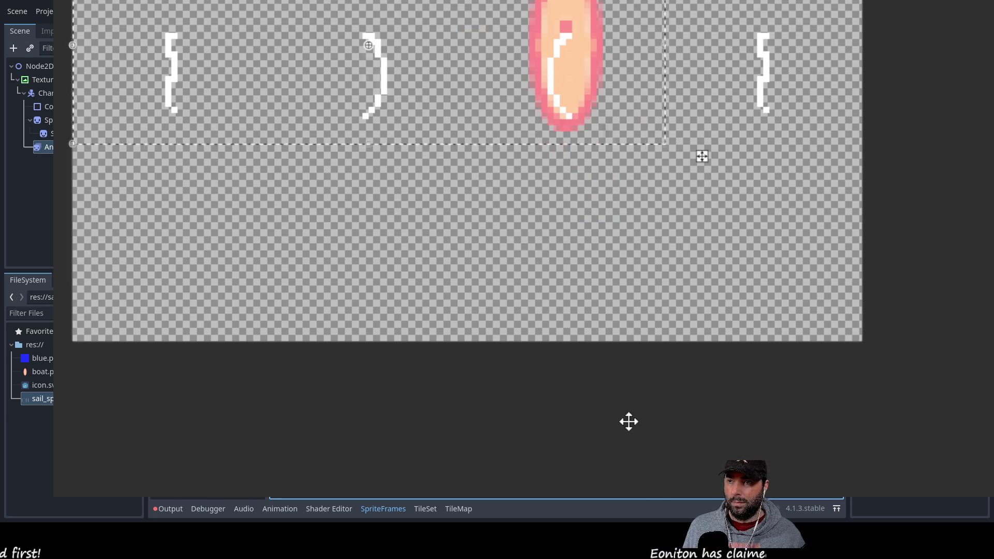
mouse_move(526, 240)
mouse_down()
mouse_move(526, 382)
mouse_move(542, 394)
mouse_up()
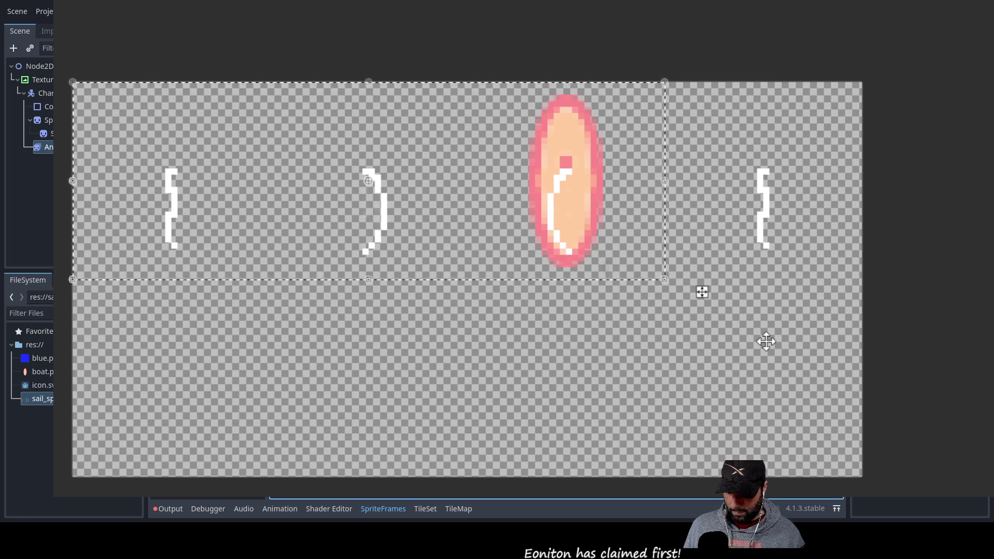
drag(465, 143, 471, 347)
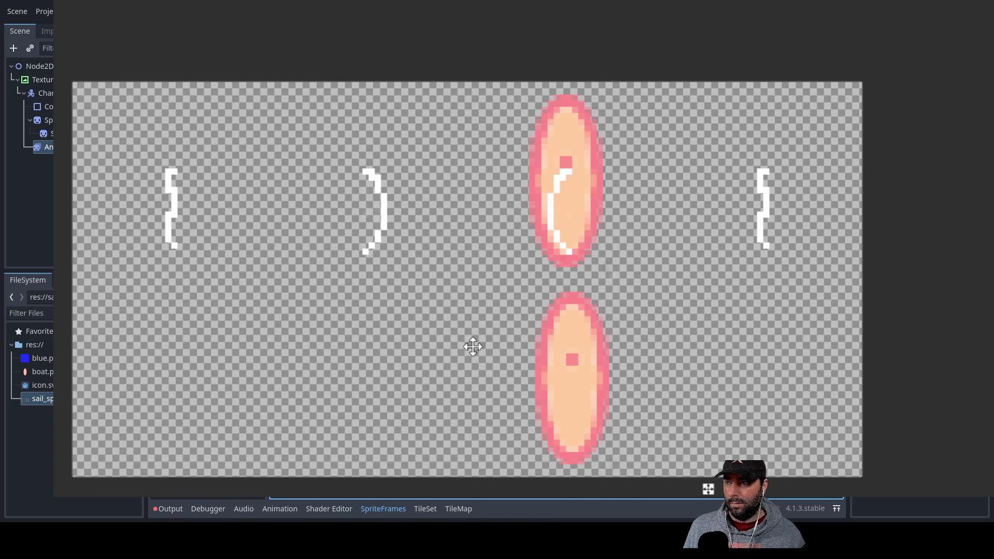
click(471, 347)
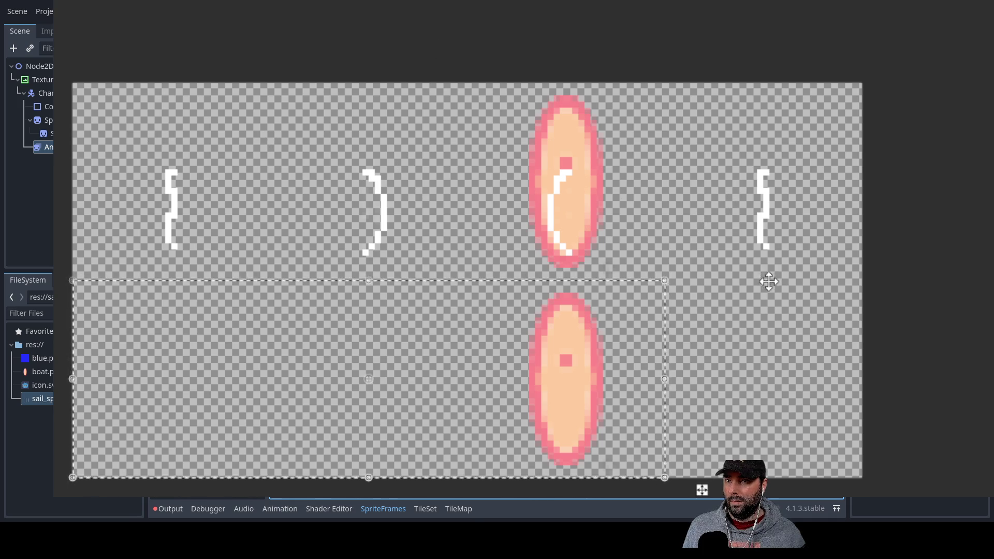
drag(770, 282, 553, 304)
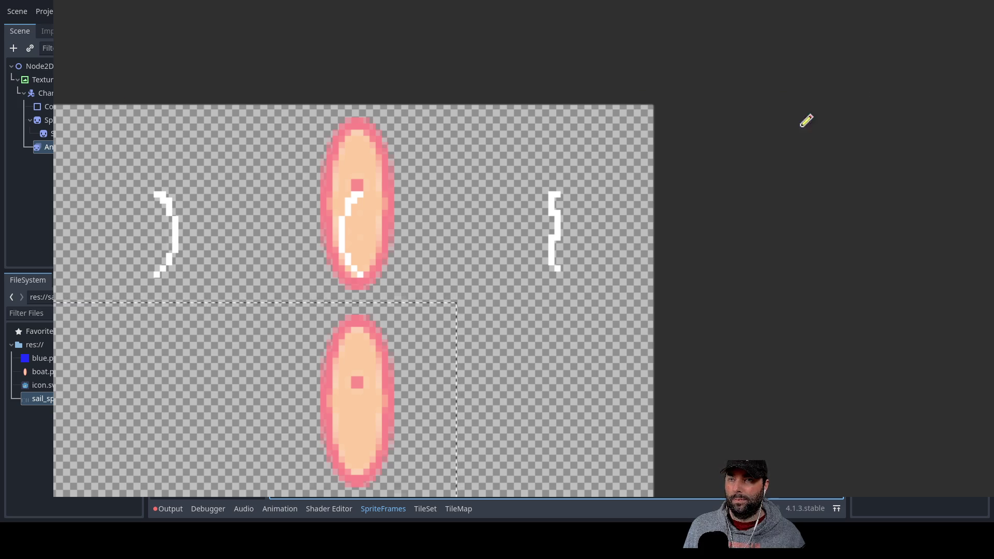
Zoom in on the lower boat copy, then select and clear the bottom-left frame area
scroll(668, 244, right, 3)
scroll(524, 195, up, 5)
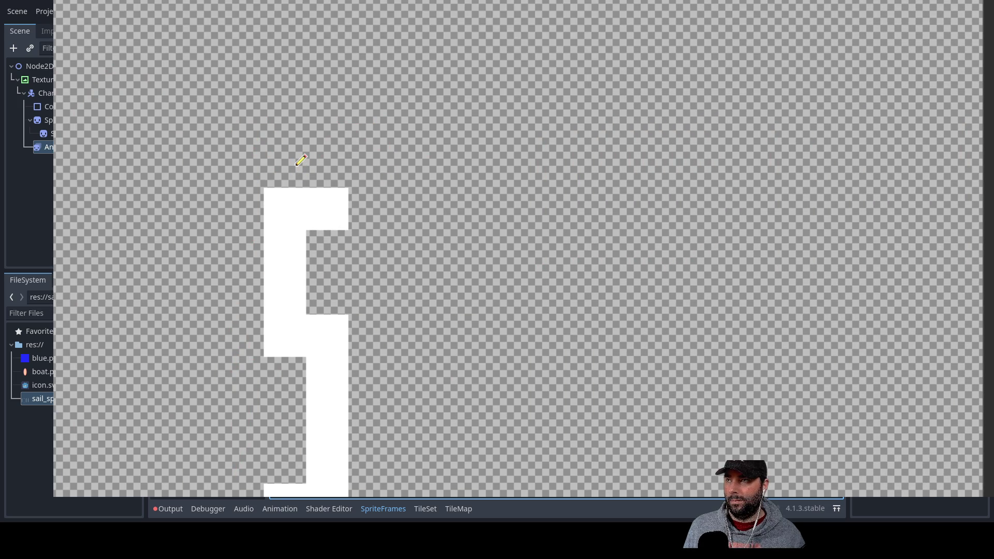
scroll(544, 227, down, 5)
scroll(475, 313, up, 3)
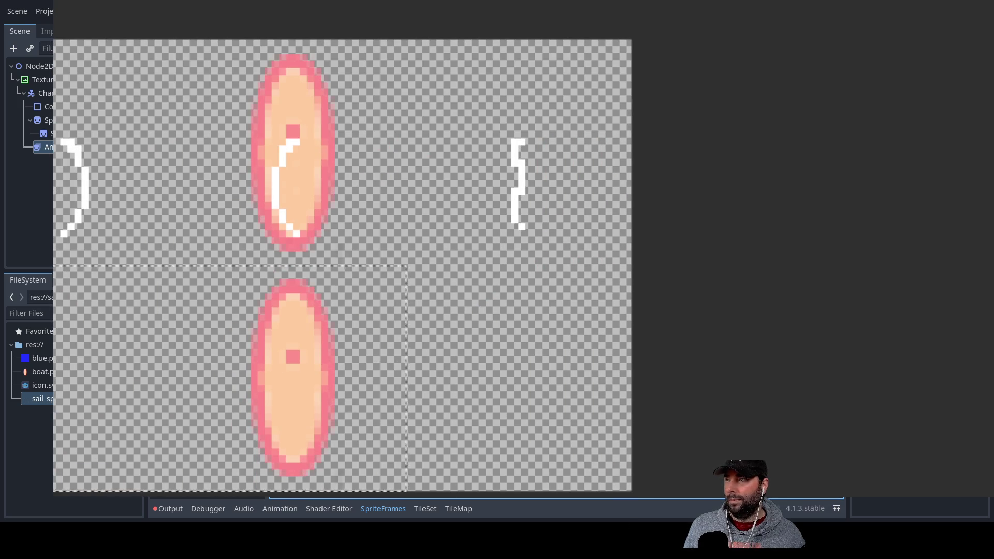
click(342, 422)
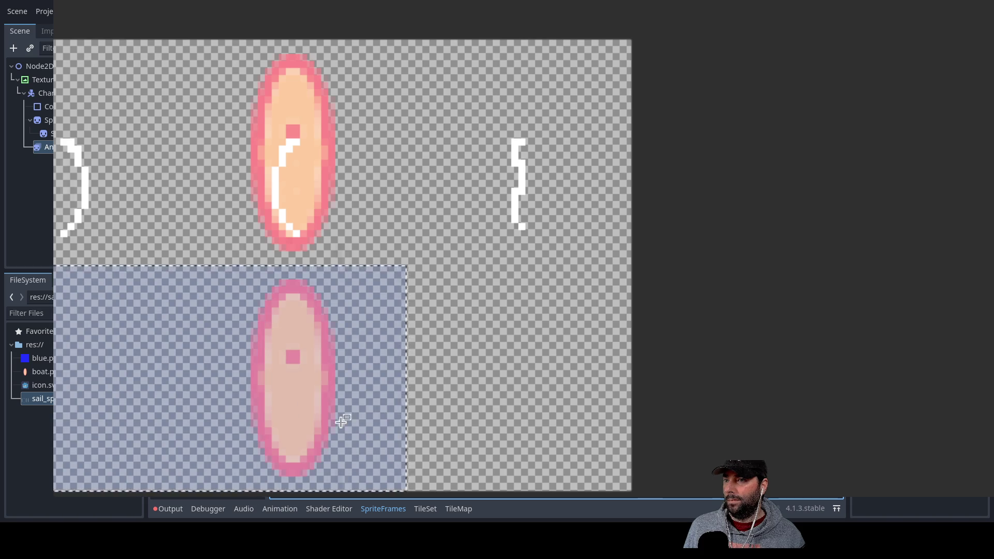
click(407, 396)
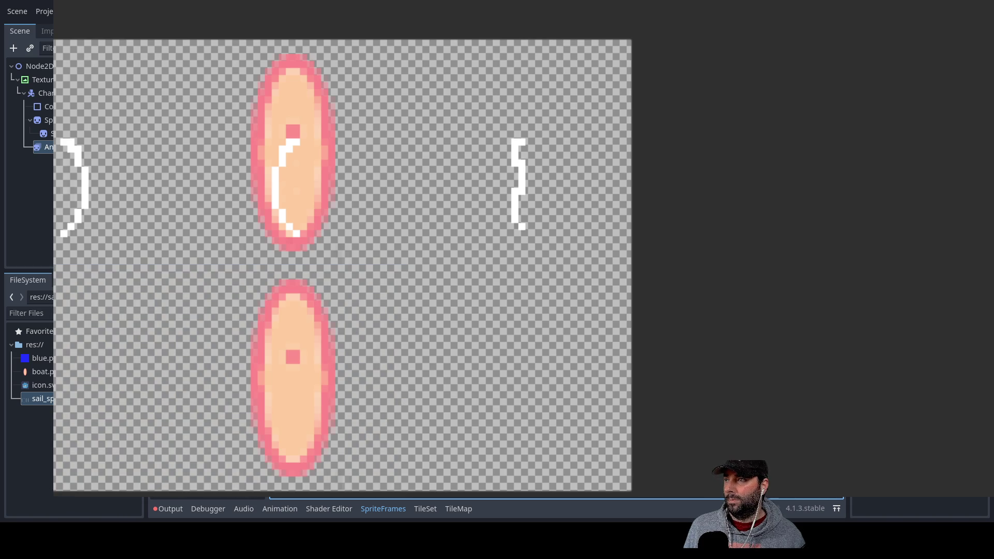
Fill the lower boat frame's transparent background with sky blue
scroll(462, 111, up, 8)
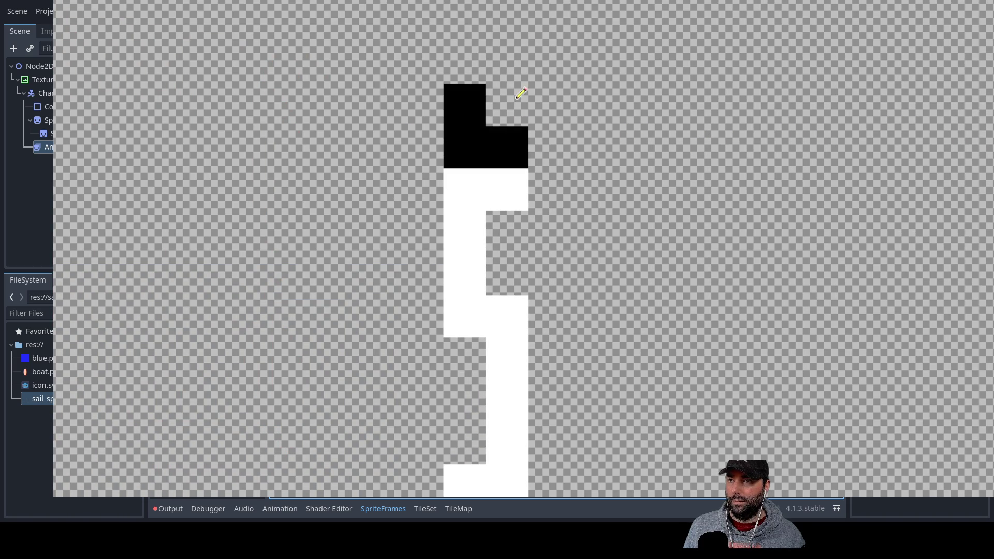
scroll(676, 182, down, 4)
scroll(580, 179, down, 2)
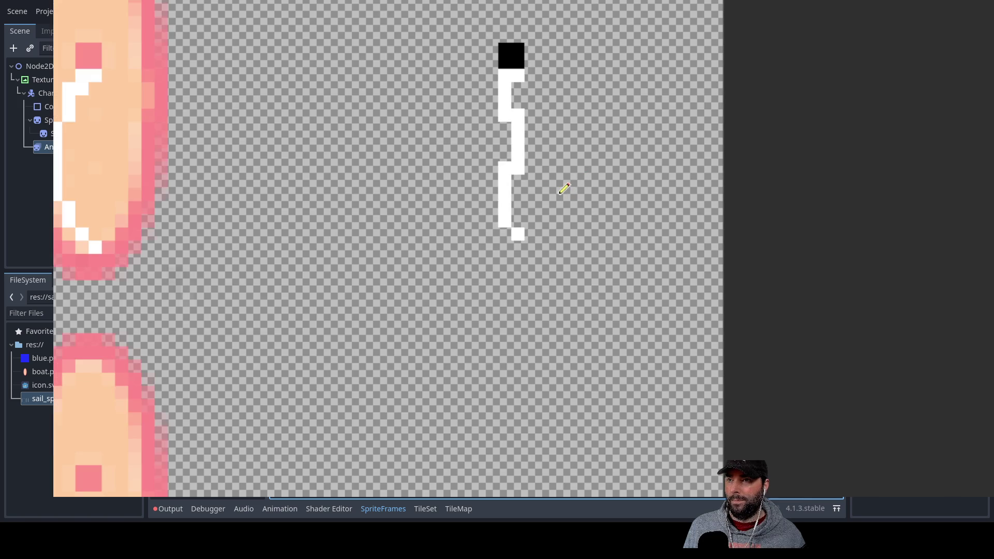
drag(561, 189, 725, 288)
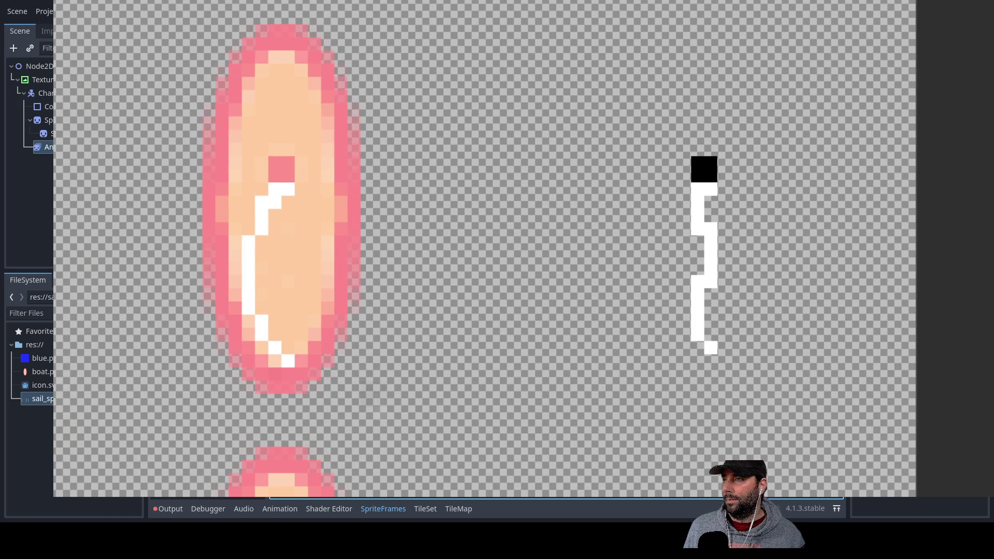
drag(601, 276, 803, 290)
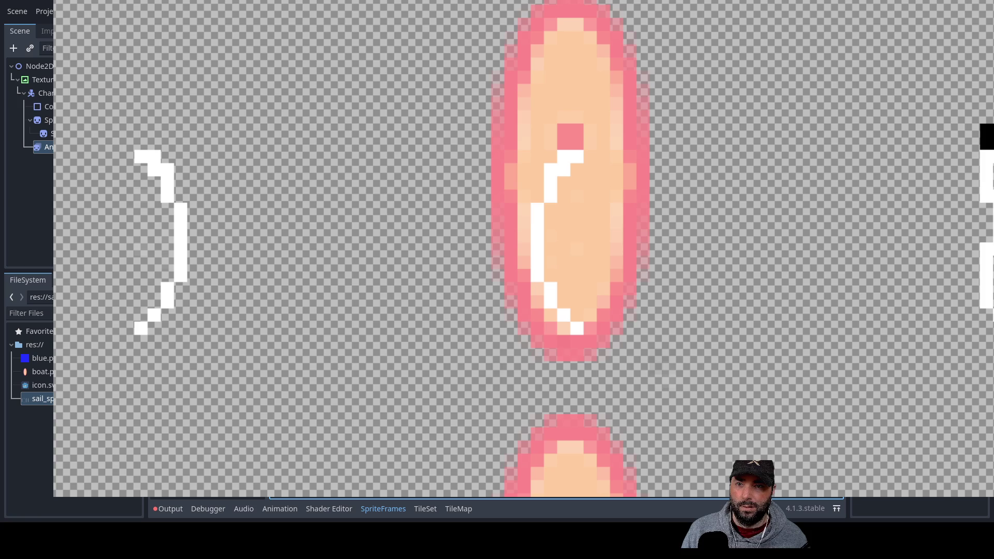
scroll(272, 257, down, 3)
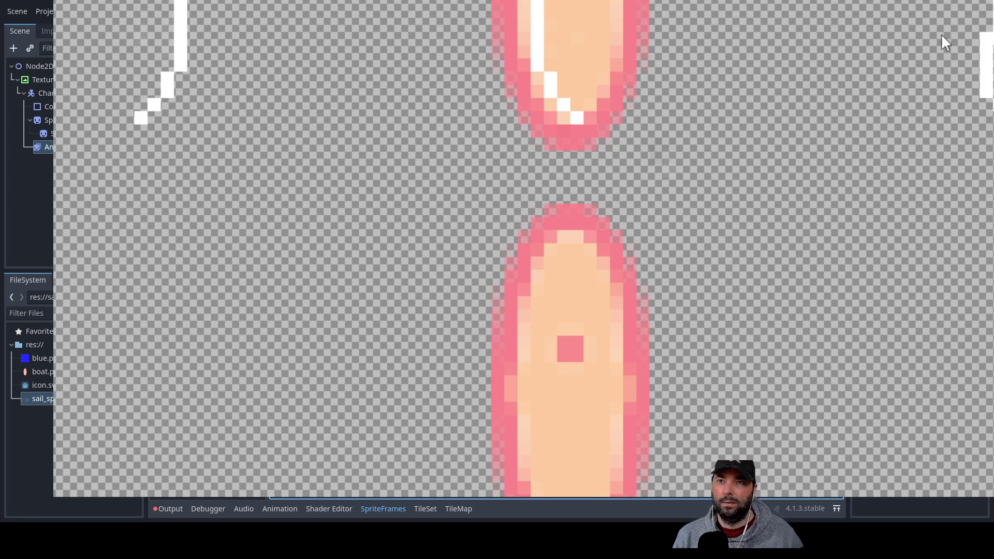
click(302, 399)
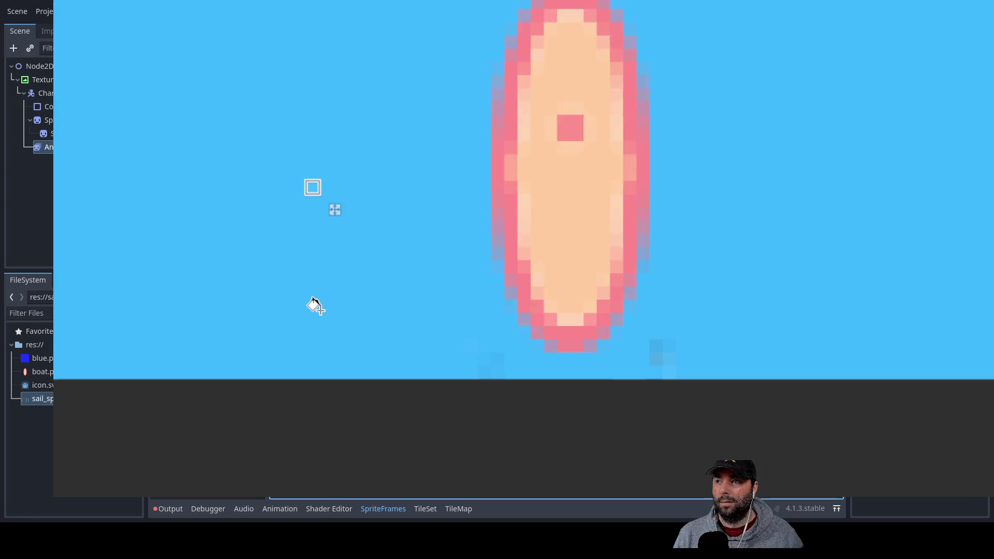
Zoom out and pan to show the row of four white sails on blue
scroll(326, 290, down, 2)
drag(324, 276, 279, 337)
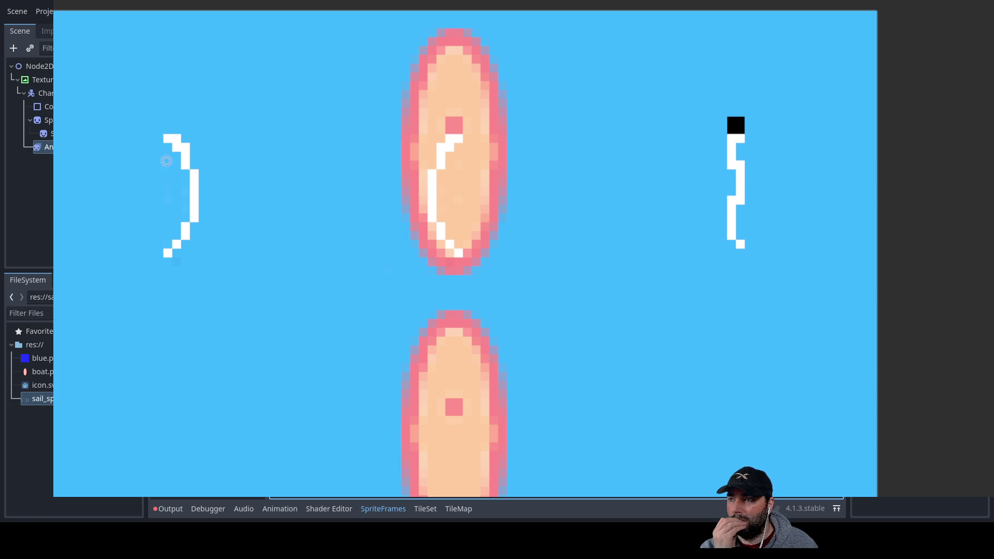
mouse_move(186, 209)
mouse_down()
mouse_move(188, 220)
mouse_move(463, 269)
mouse_up()
scroll(393, 246, up, 5)
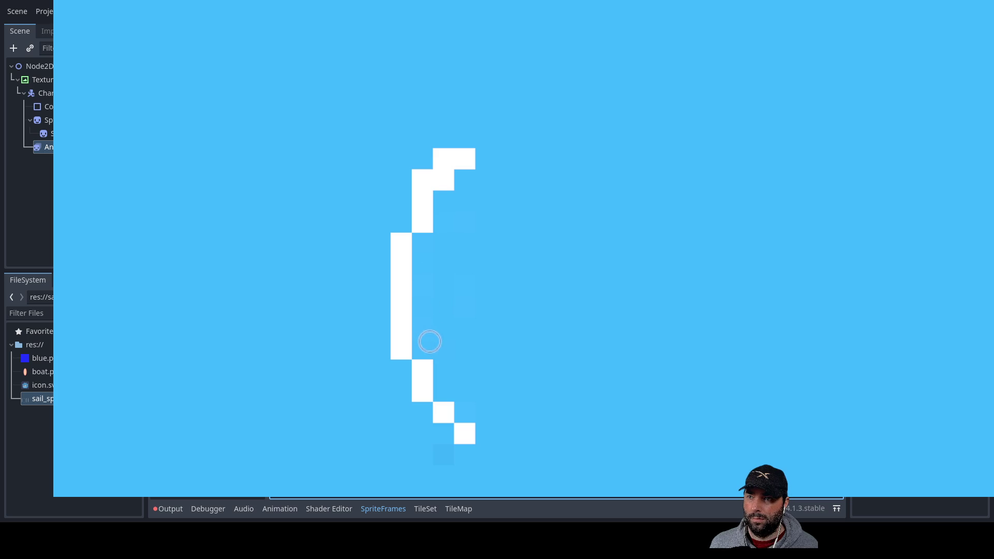
scroll(617, 335, down, 5)
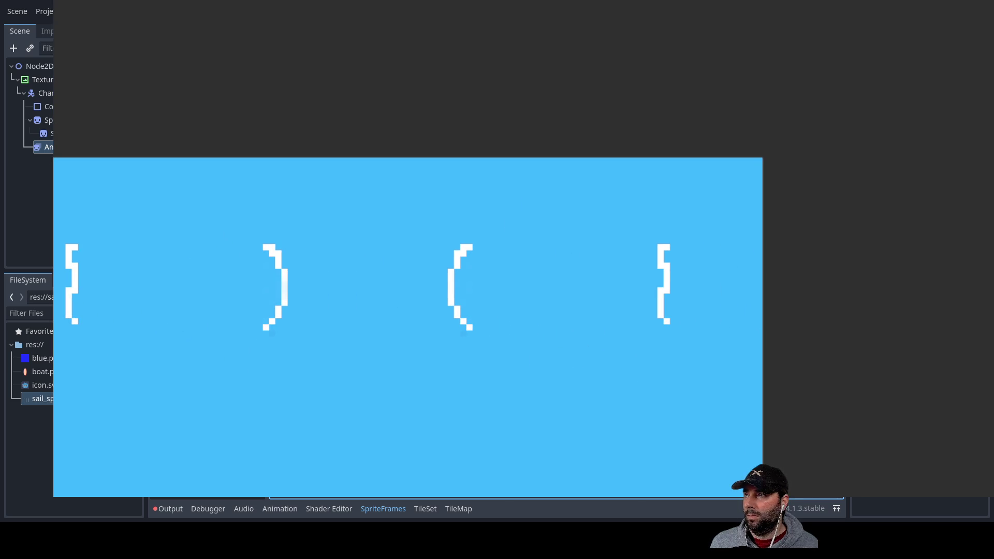
Select the whole row of four sails and drag its copy down beneath the original row
mouse_move(54, 158)
mouse_down()
mouse_move(602, 435)
mouse_move(791, 430)
mouse_move(812, 408)
mouse_move(806, 415)
mouse_up()
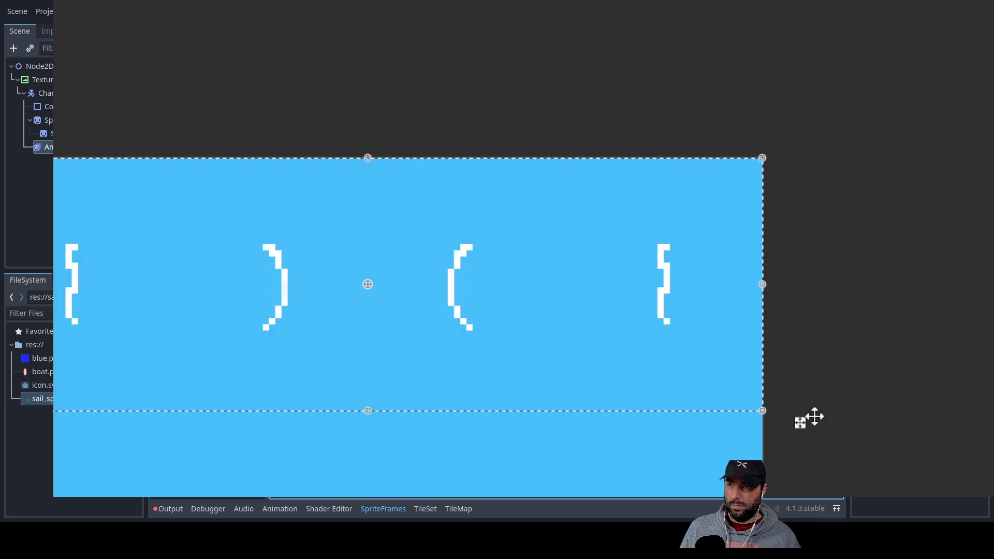
scroll(806, 415, down, 3)
mouse_move(550, 201)
mouse_down()
mouse_move(545, 396)
mouse_move(546, 356)
mouse_move(549, 379)
mouse_up()
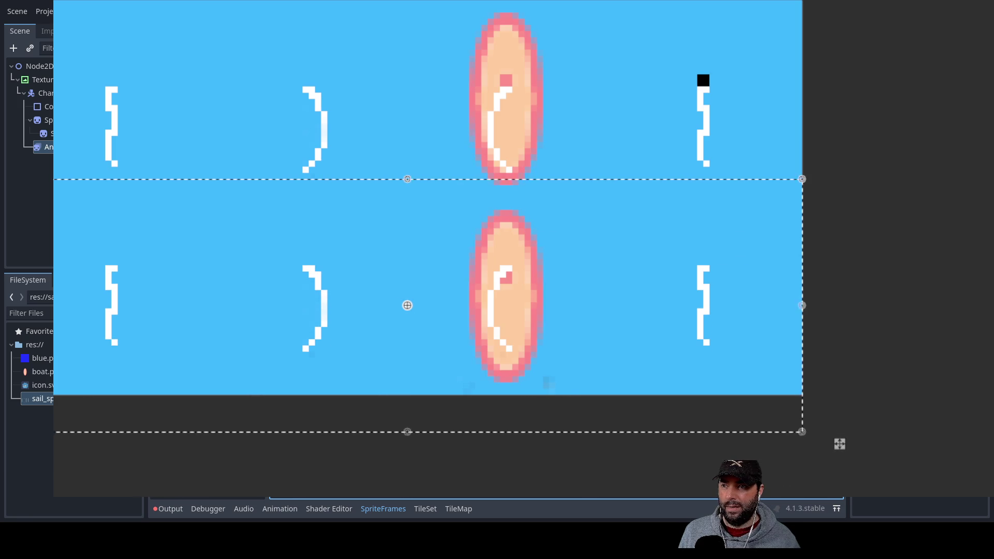
drag(619, 278, 620, 298)
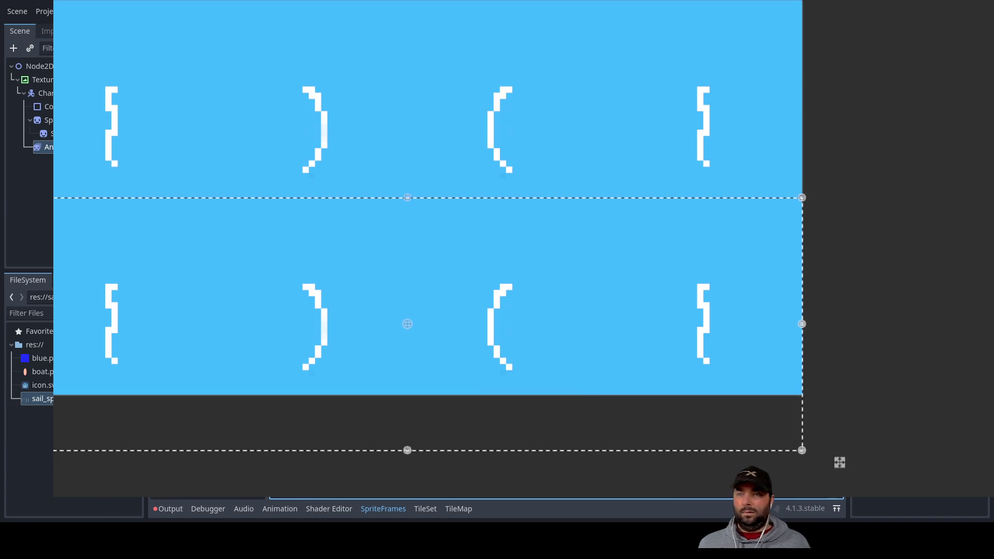
scroll(839, 462, up, 2)
scroll(953, 454, down, 1)
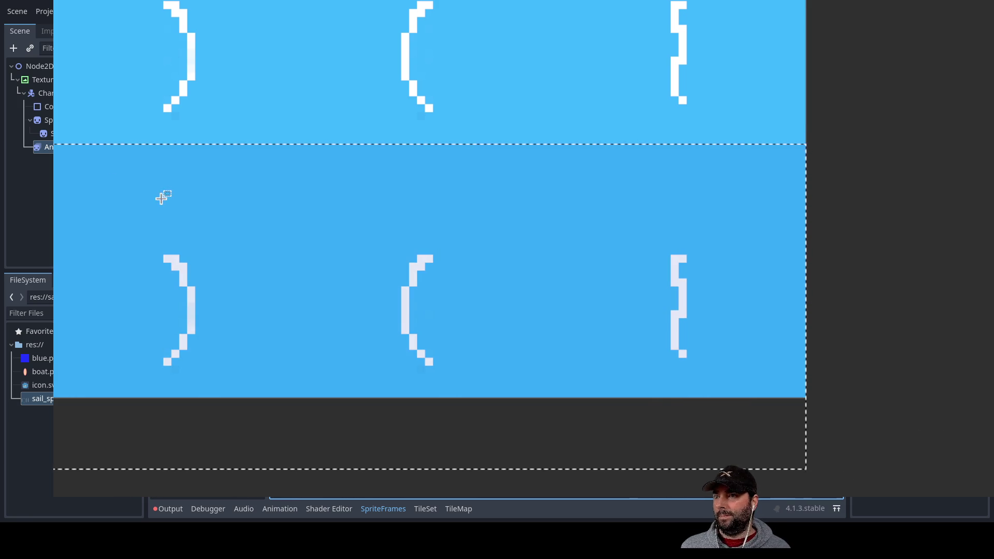
click(160, 195)
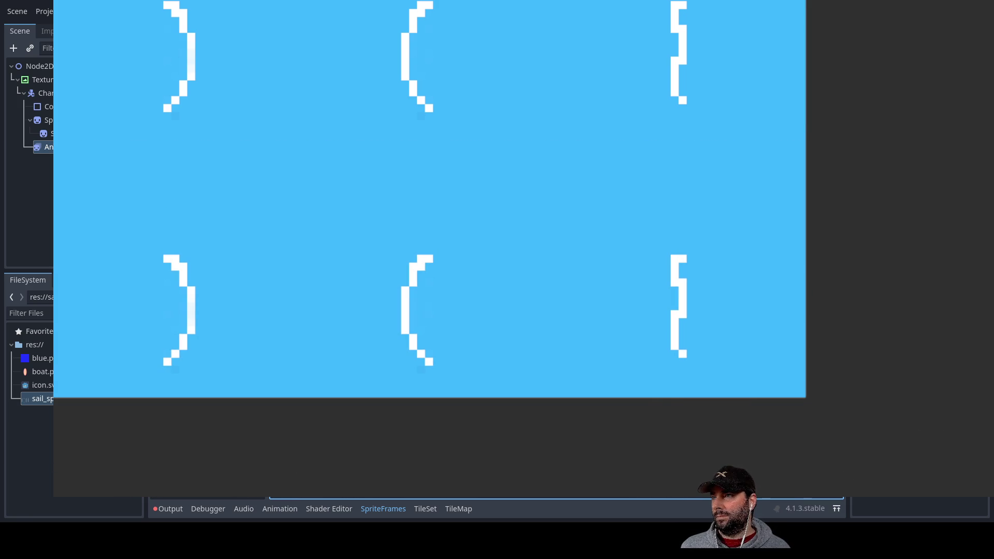
scroll(425, 286, up, 4)
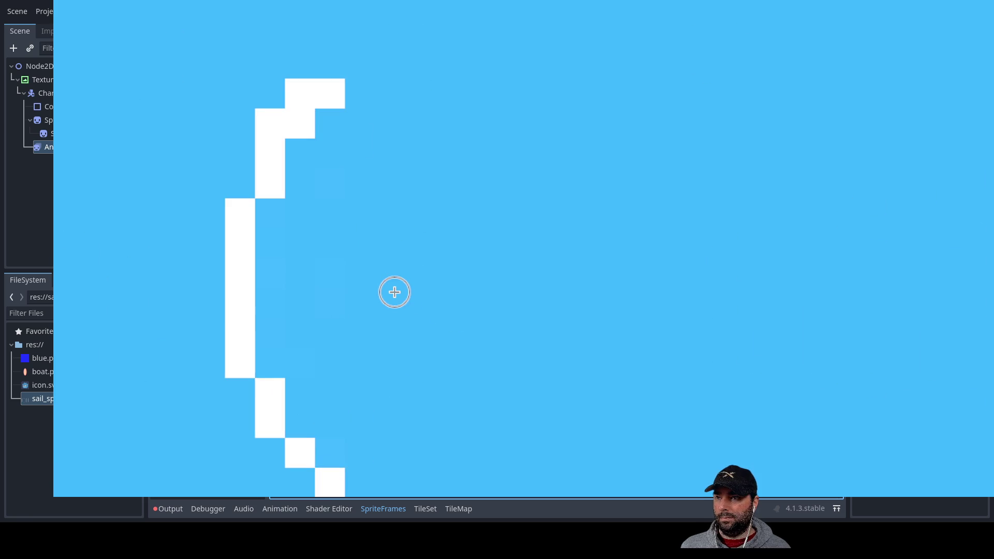
scroll(394, 290, down, 3)
scroll(395, 154, down, 1)
scroll(495, 209, up, 3)
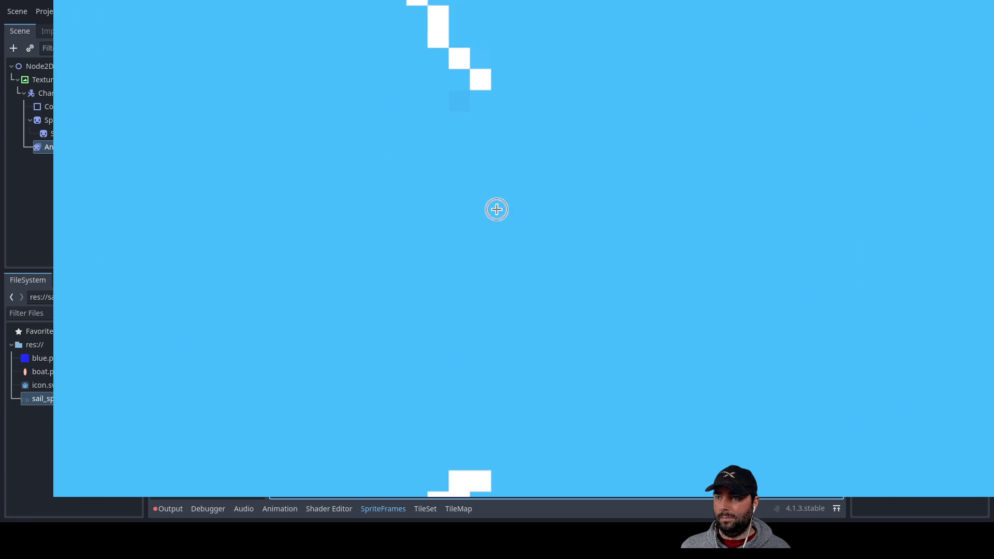
click(456, 96)
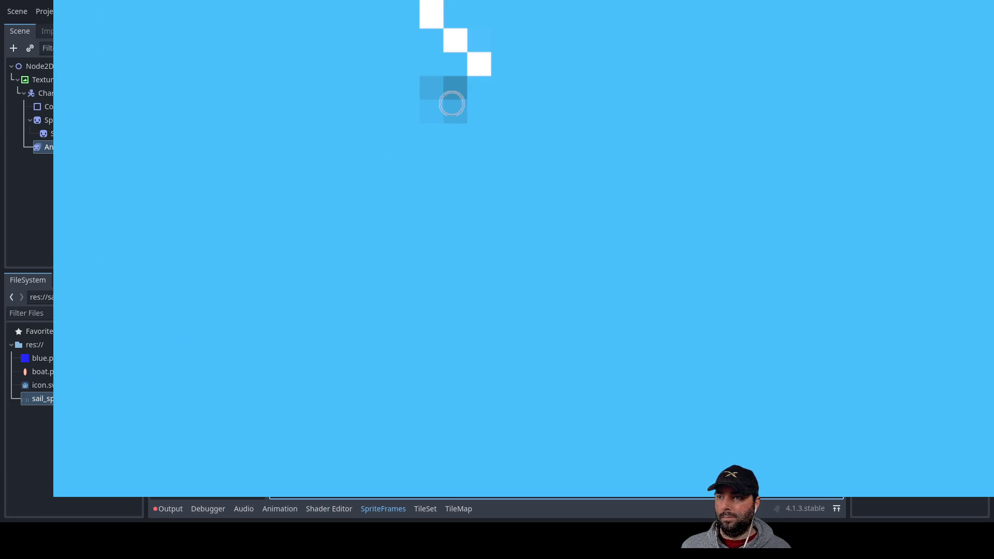
click(468, 271)
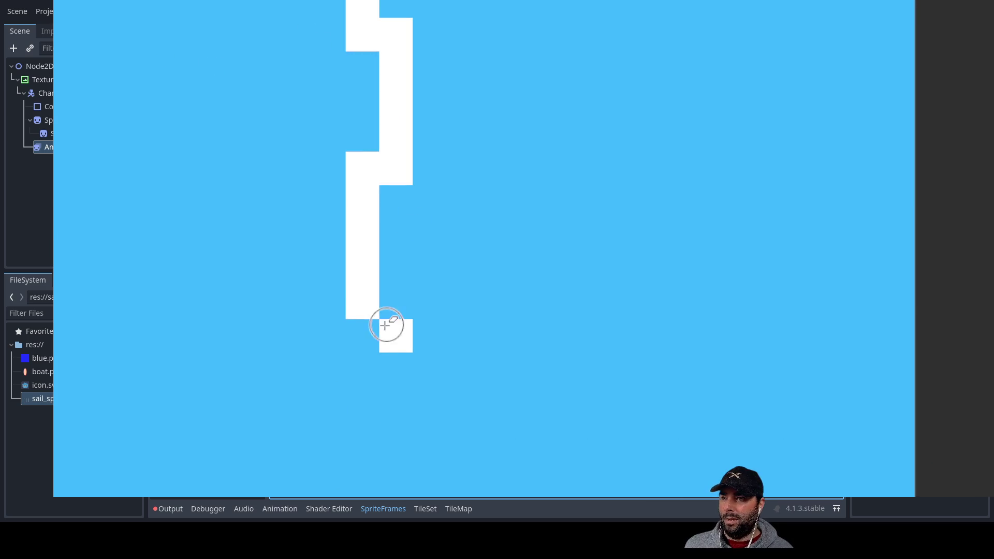
Redraw the zigzag sail's columns in solid white, erasing its black and faint stray cells
mouse_move(355, 295)
mouse_down()
mouse_move(356, 164)
mouse_move(352, 275)
mouse_move(397, 32)
mouse_move(363, 28)
mouse_up()
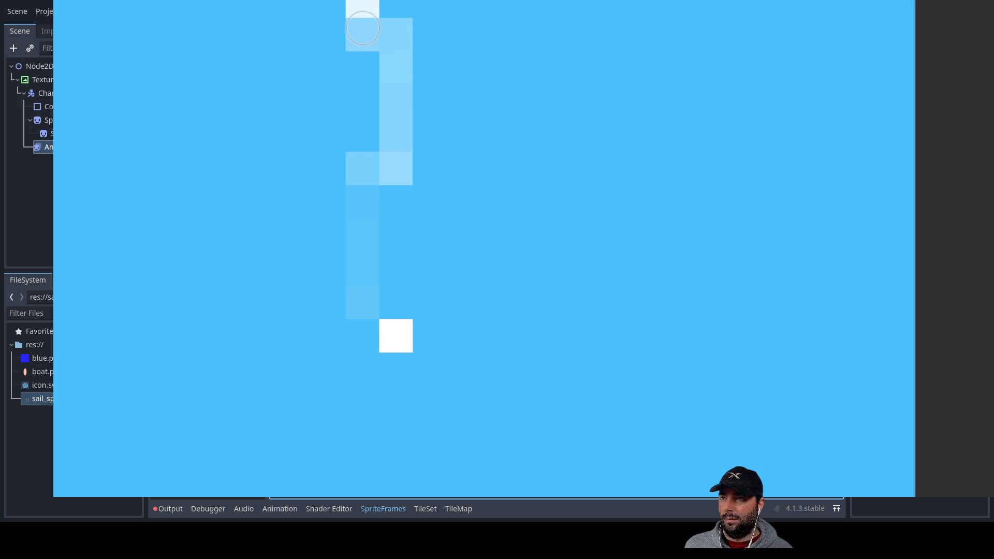
drag(356, 181, 352, 2)
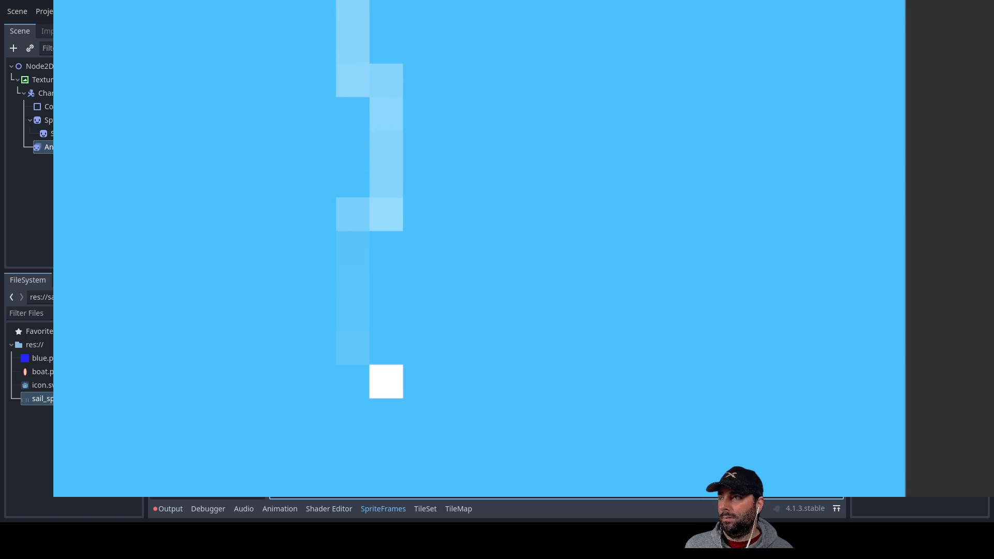
click(388, 12)
right_click(402, 26)
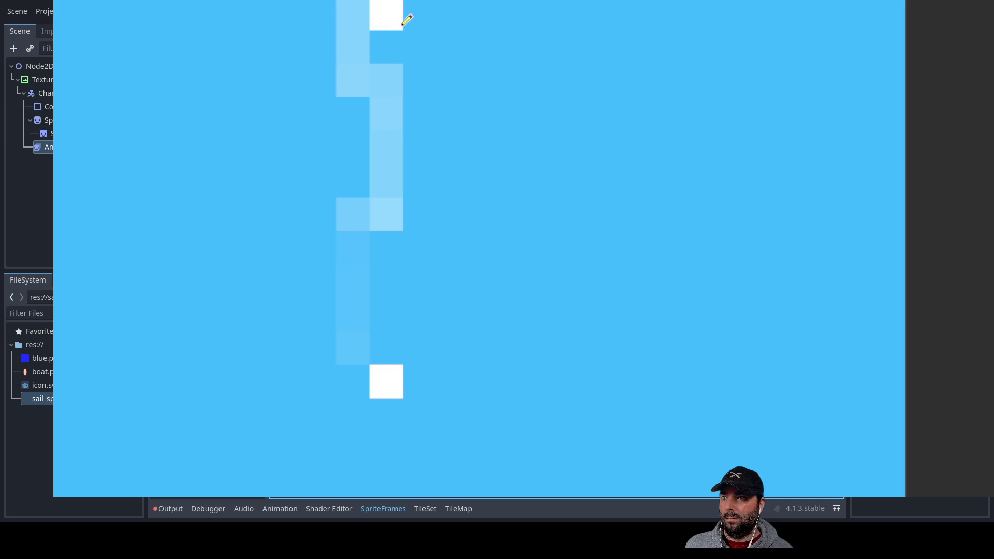
mouse_move(389, 43)
mouse_down()
mouse_move(391, 83)
mouse_move(351, 108)
mouse_move(347, 162)
mouse_move(361, 203)
mouse_move(395, 210)
mouse_move(385, 319)
mouse_move(353, 371)
mouse_up()
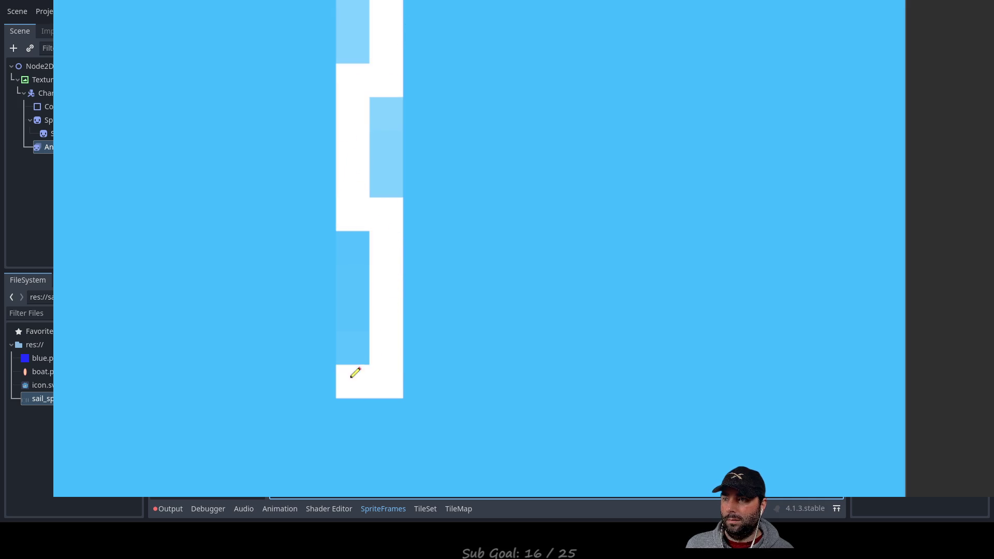
right_click(394, 381)
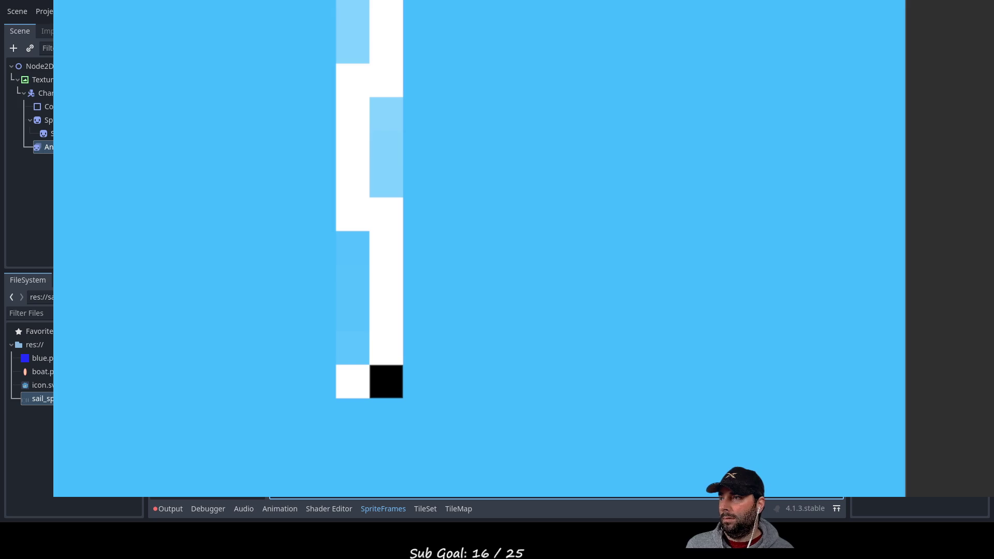
click(399, 394)
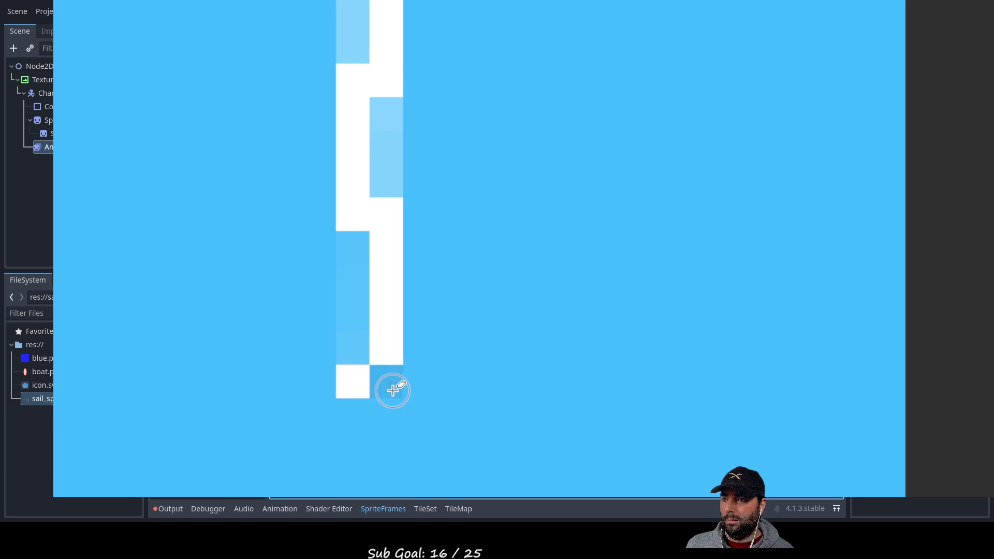
mouse_move(350, 346)
mouse_down()
mouse_move(348, 244)
mouse_move(398, 187)
mouse_move(390, 111)
mouse_up()
mouse_move(314, 25)
mouse_down()
mouse_move(348, 40)
mouse_move(349, 14)
mouse_up()
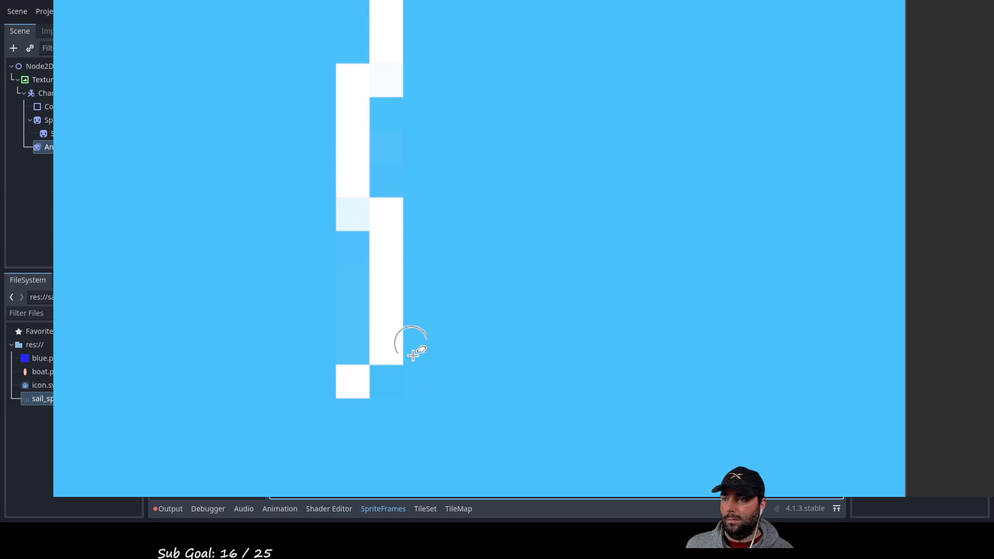
Move to the curved sail frame and erase its upper and lower pixels
scroll(191, 233, down, 2)
scroll(192, 233, down, 2)
scroll(133, 299, left, 5)
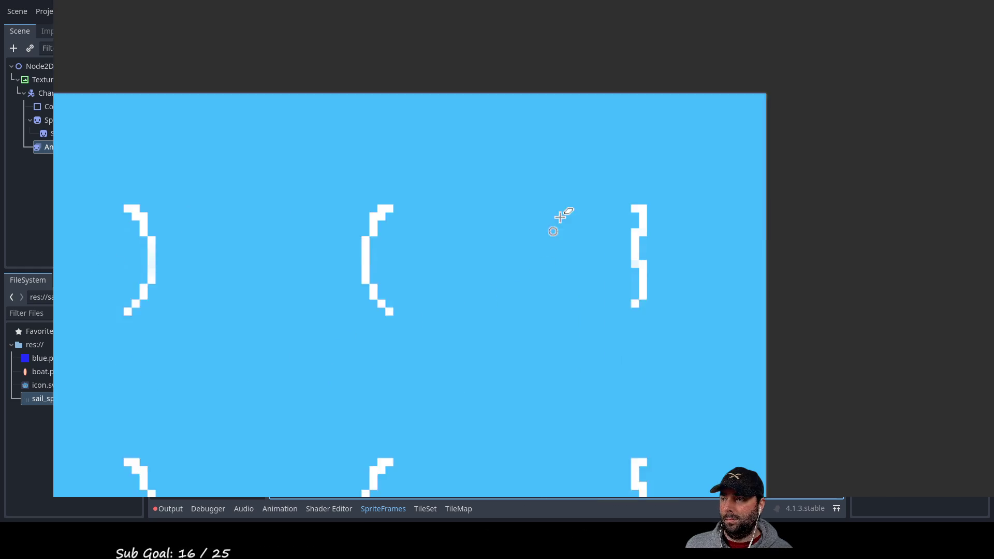
scroll(659, 285, up, 6)
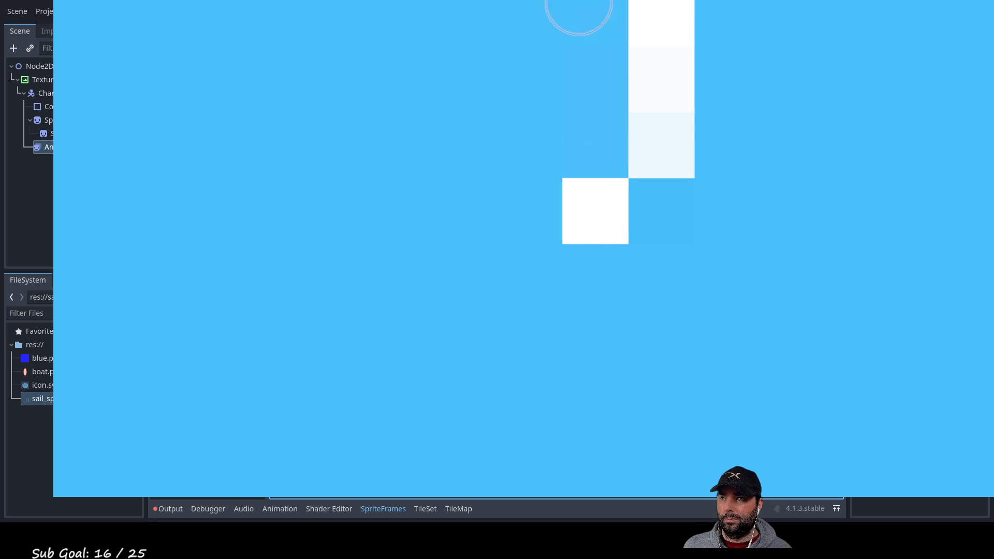
scroll(404, 279, down, 3)
scroll(403, 278, down, 3)
drag(288, 395, 648, 304)
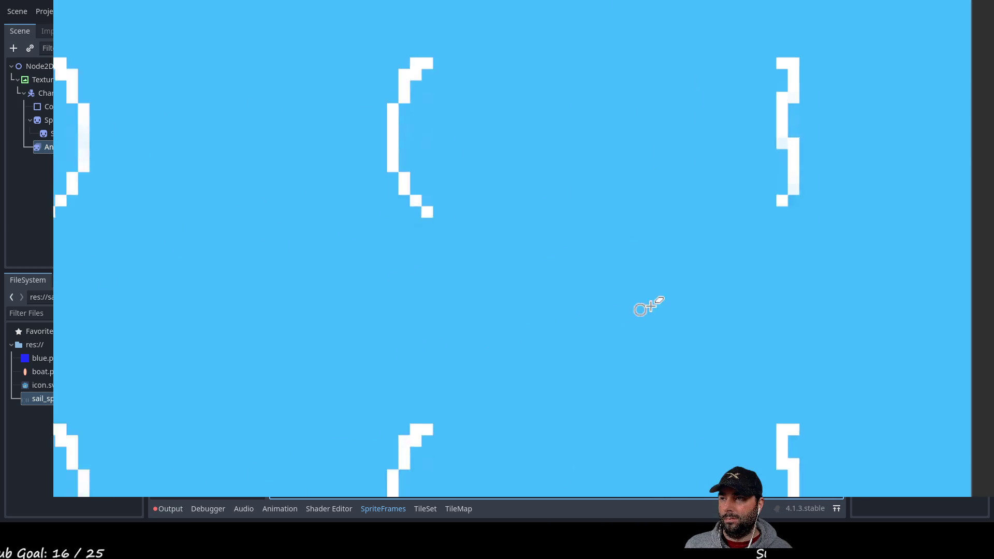
drag(432, 282, 406, 137)
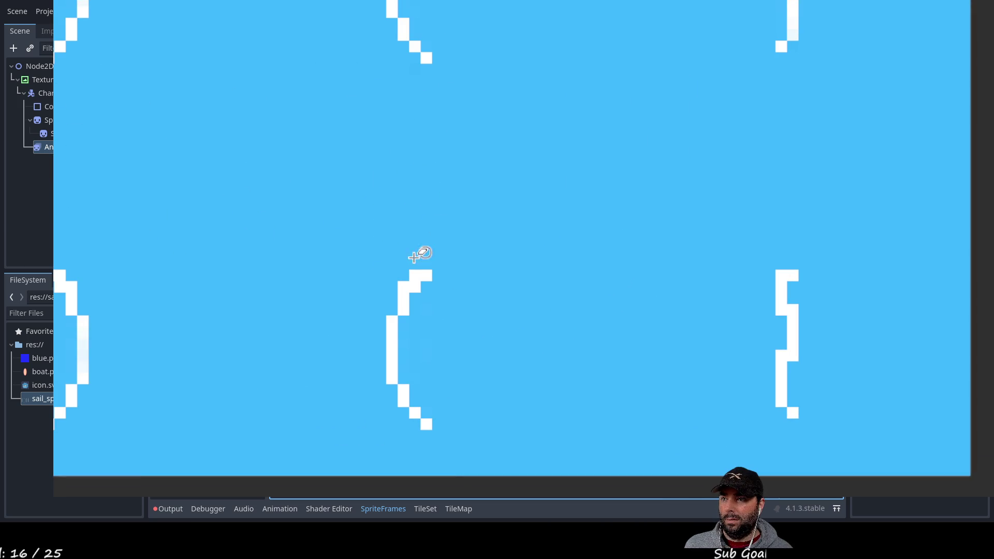
scroll(456, 231, left, 3)
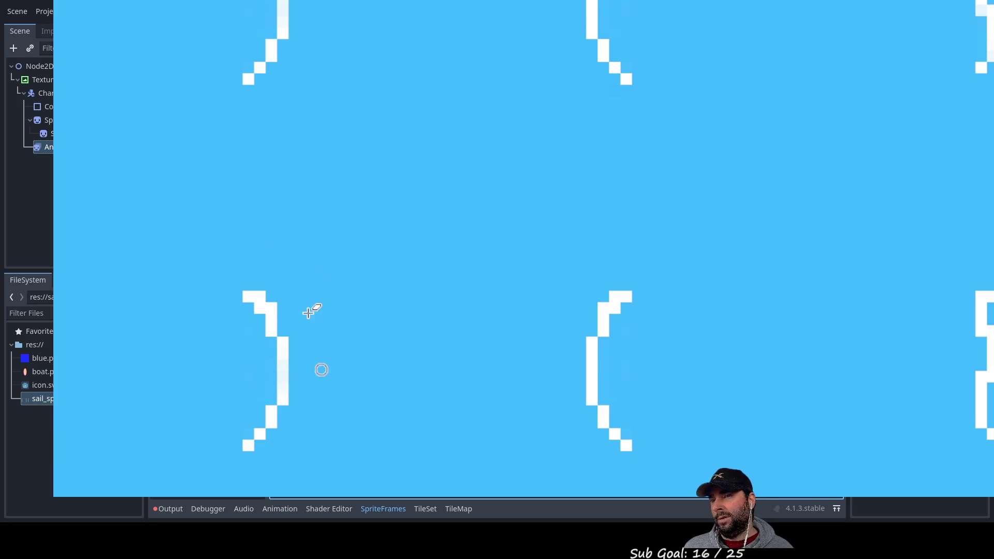
scroll(466, 206, down, 3)
scroll(451, 252, up, 1)
scroll(444, 382, down, 1)
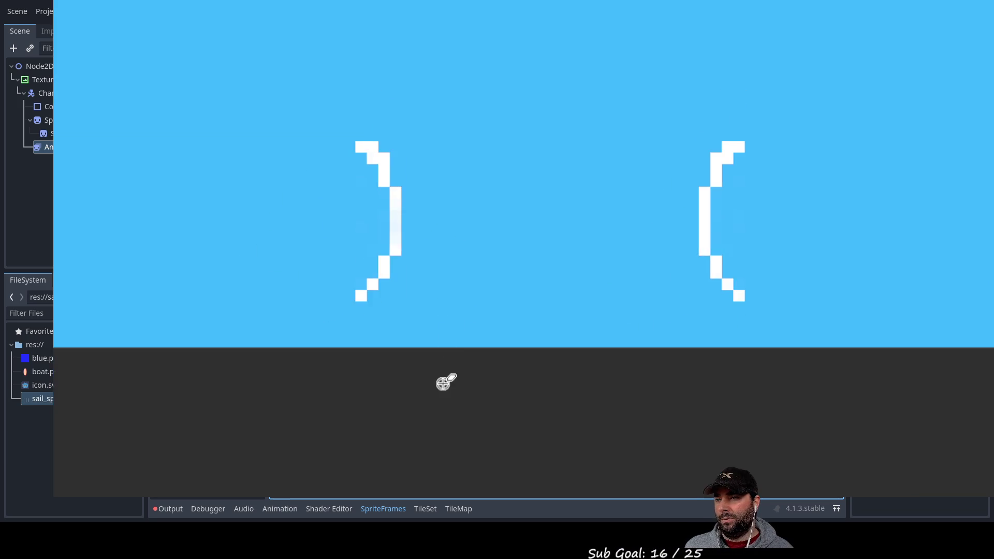
scroll(456, 235, up, 4)
scroll(456, 234, up, 3)
drag(306, 109, 480, 191)
scroll(480, 191, down, 2)
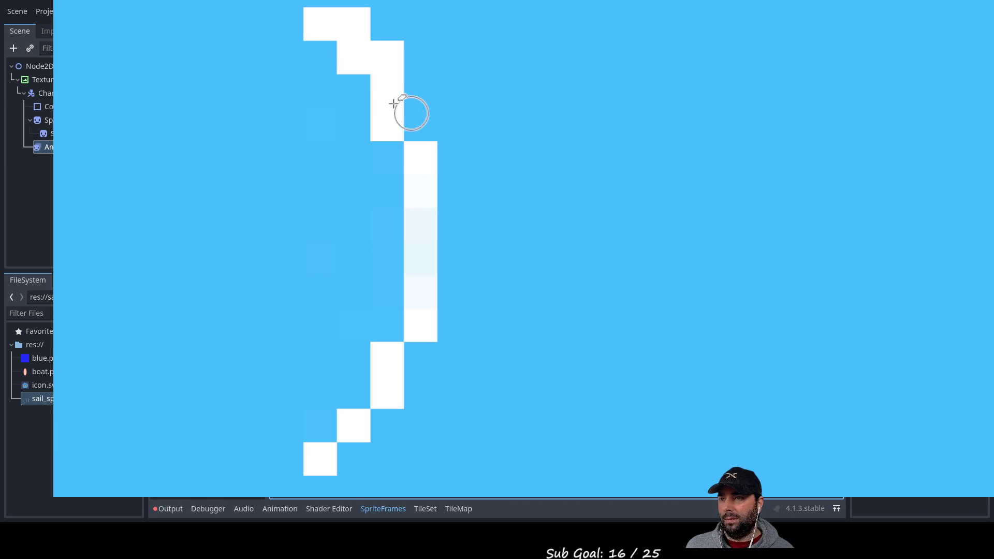
mouse_move(335, 28)
mouse_down()
mouse_move(378, 55)
mouse_move(418, 311)
mouse_up()
drag(325, 457, 395, 309)
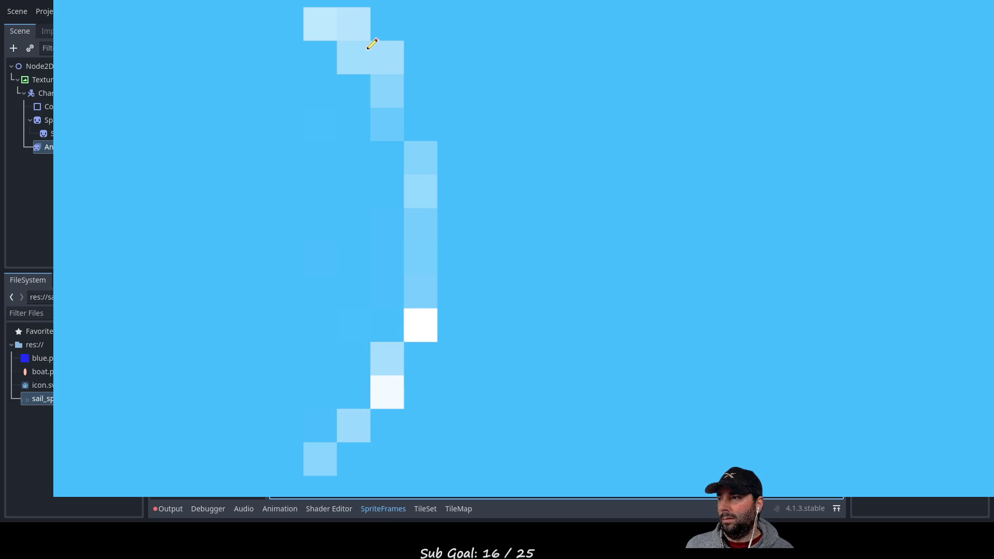
Repaint the curved sail's top and lower cells white, then erase its top-left and lower pixels
mouse_move(326, 16)
mouse_down()
mouse_move(392, 50)
mouse_move(430, 257)
mouse_move(422, 303)
mouse_up()
scroll(482, 221, up, 2)
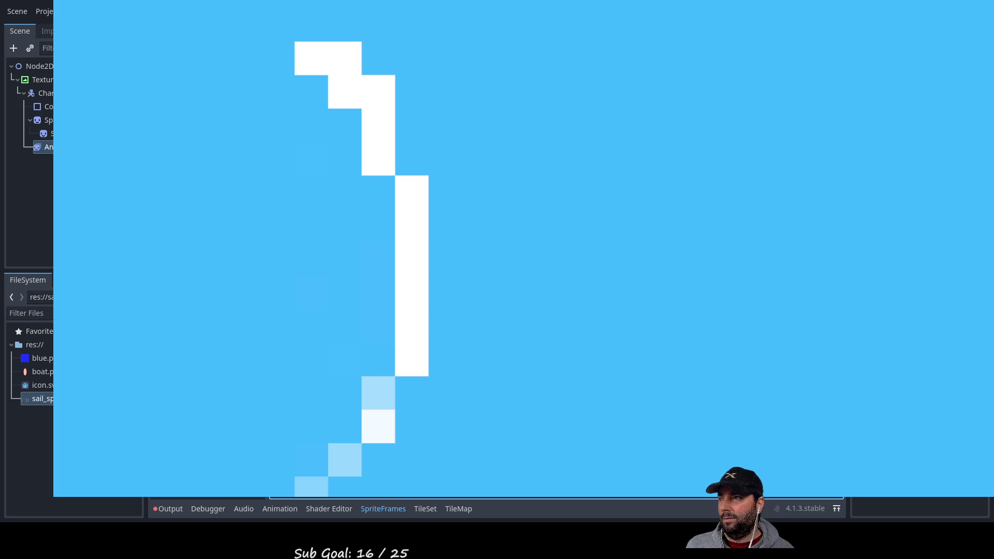
mouse_move(322, 424)
mouse_down()
mouse_move(378, 402)
mouse_move(410, 297)
mouse_up()
scroll(506, 196, down, 2)
scroll(504, 160, up, 5)
key(e)
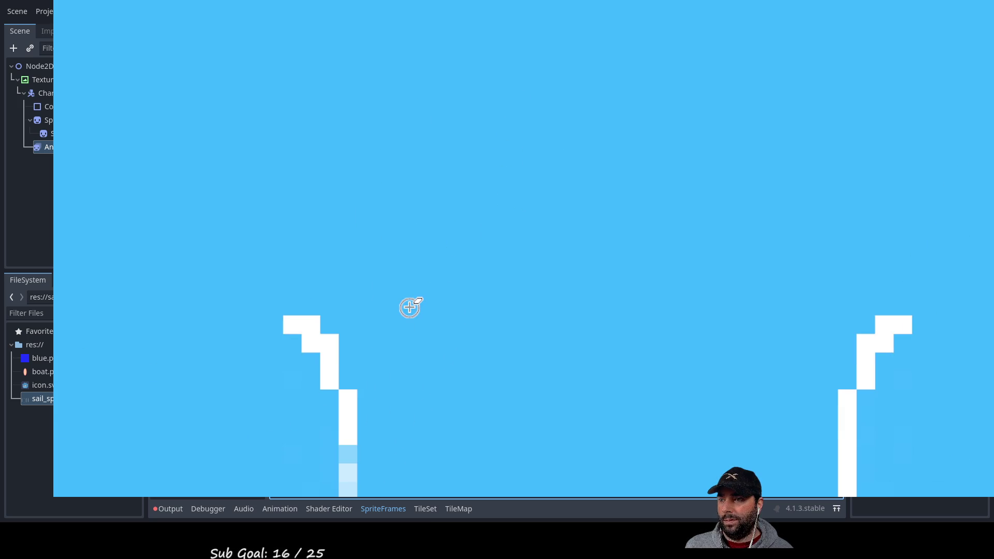
scroll(422, 236, up, 5)
scroll(429, 185, up, 2)
mouse_move(366, 49)
mouse_down()
mouse_move(346, 41)
mouse_move(397, 82)
mouse_move(397, 135)
mouse_up()
mouse_move(364, 401)
mouse_down()
mouse_move(373, 349)
mouse_move(395, 324)
mouse_move(564, 371)
mouse_up()
scroll(581, 373, down, 3)
scroll(581, 373, down, 10)
scroll(581, 373, right, 5)
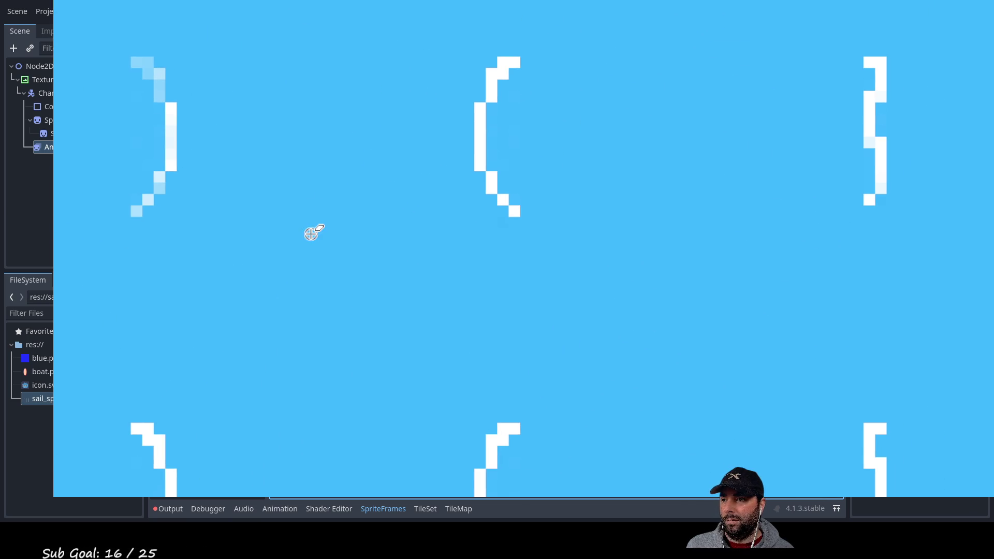
Centre the ( frame and erase its left column, bottom-right pixel and cells under its top step
mouse_move(314, 231)
mouse_down()
mouse_move(511, 212)
mouse_move(198, 171)
mouse_move(322, 172)
mouse_up()
scroll(363, 165, left, 5)
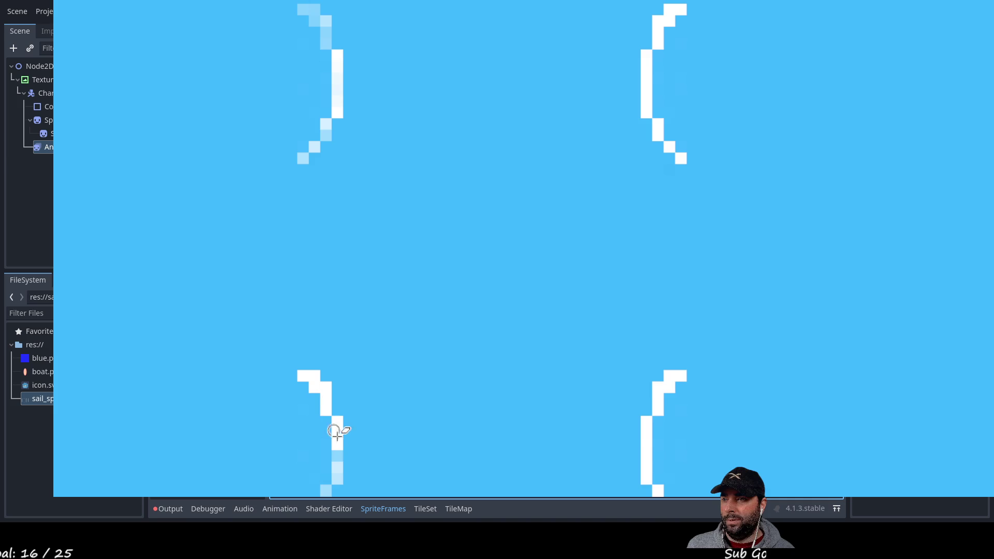
scroll(454, 171, down, 2)
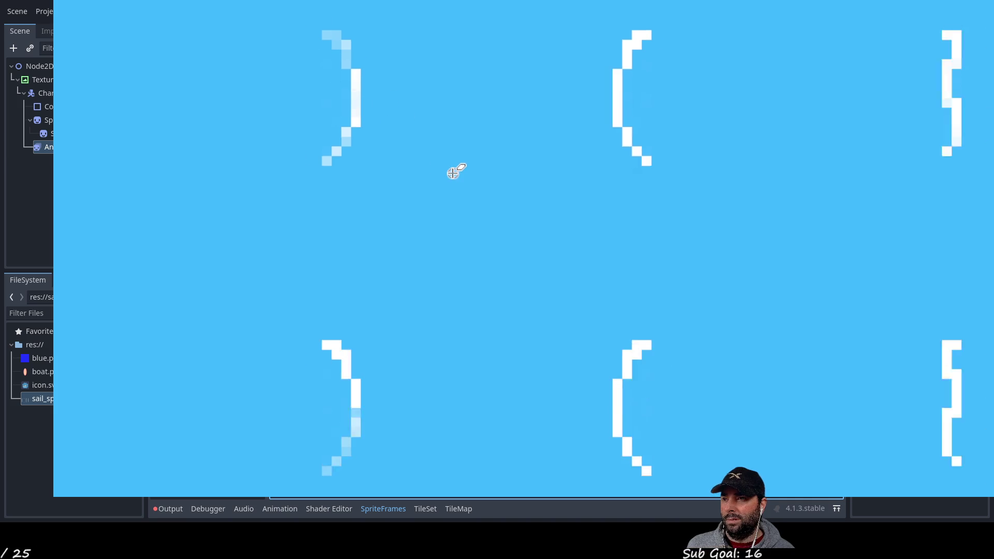
mouse_move(455, 173)
mouse_down()
mouse_move(194, 131)
mouse_move(252, 120)
mouse_up()
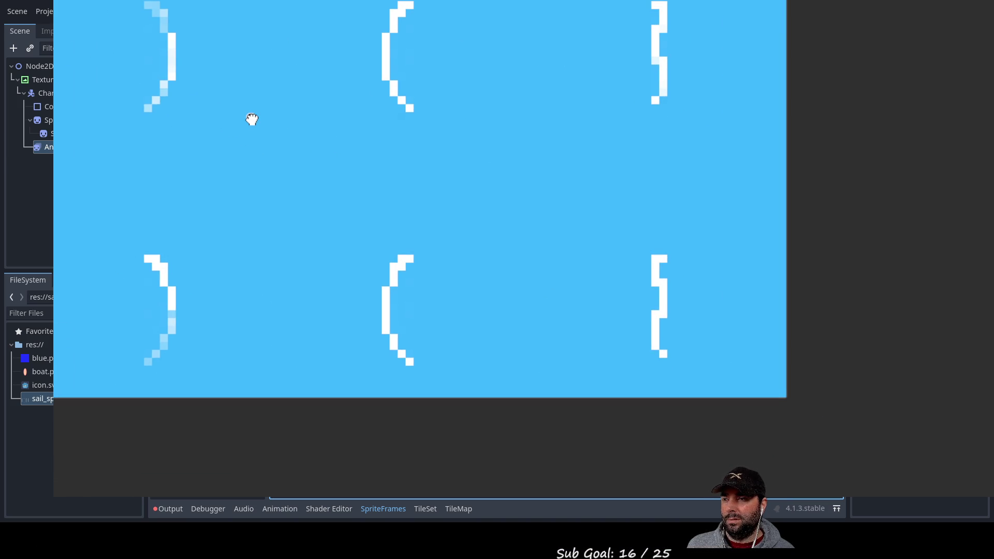
scroll(357, 100, up, 3)
scroll(397, 210, up, 3)
mouse_move(397, 211)
mouse_down()
mouse_move(448, 130)
mouse_move(593, 241)
mouse_up()
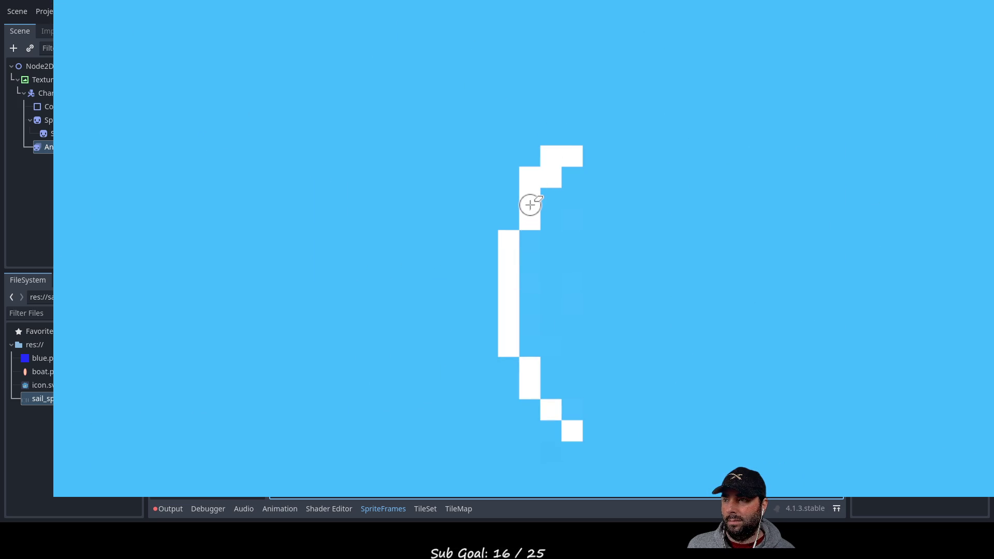
mouse_move(529, 202)
mouse_down()
mouse_move(527, 235)
mouse_move(513, 243)
mouse_up()
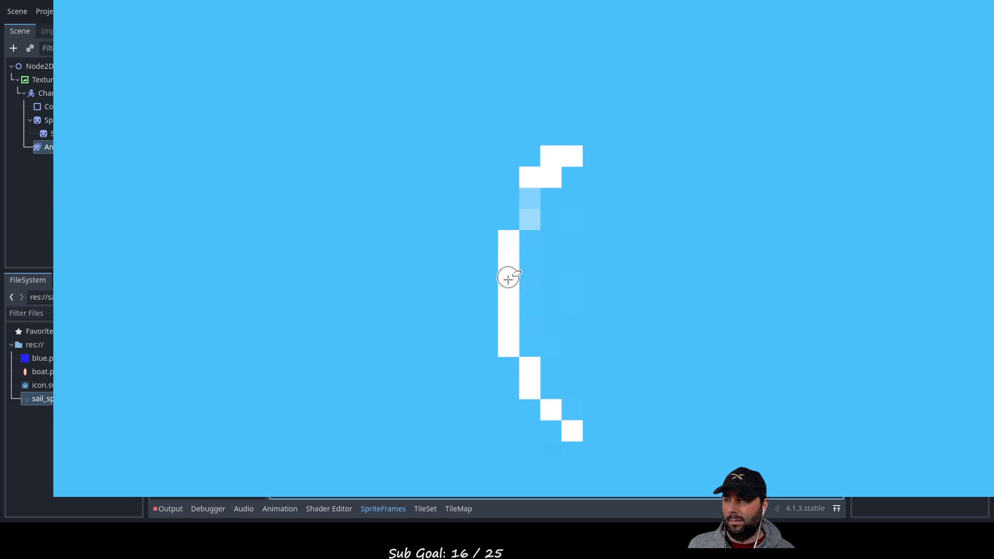
drag(508, 277, 509, 350)
click(573, 431)
Erase the ( frame's top-left pixels and fade its lower white pixels to pale blue
scroll(584, 431, up, 5)
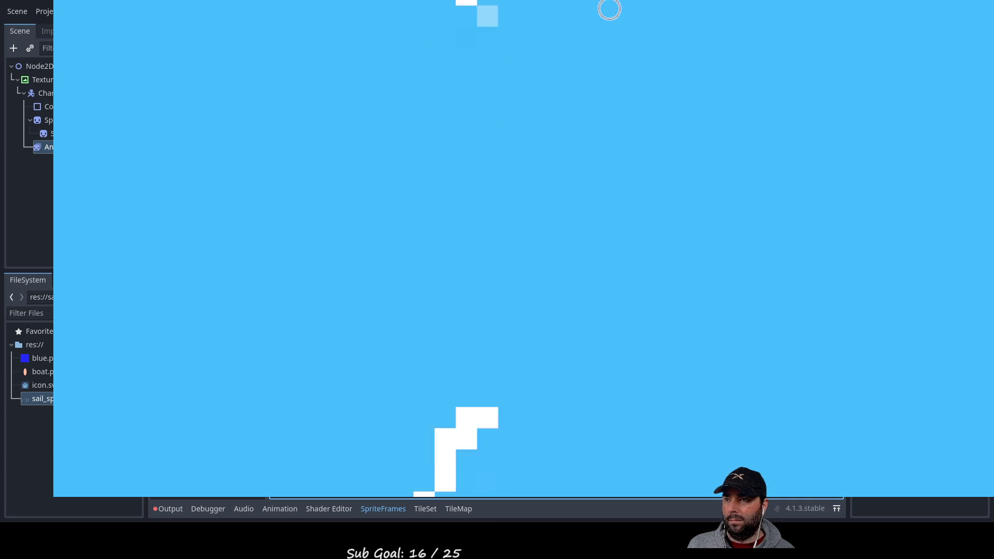
scroll(529, 207, down, 4)
scroll(518, 277, up, 2)
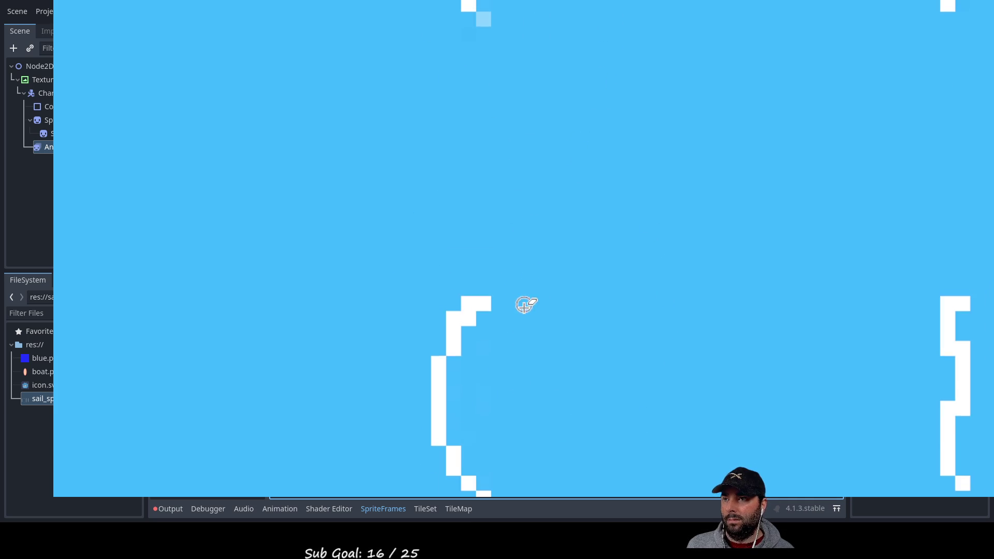
scroll(524, 304, down, 5)
scroll(514, 462, up, 5)
scroll(497, 280, down, 2)
scroll(475, 221, up, 1)
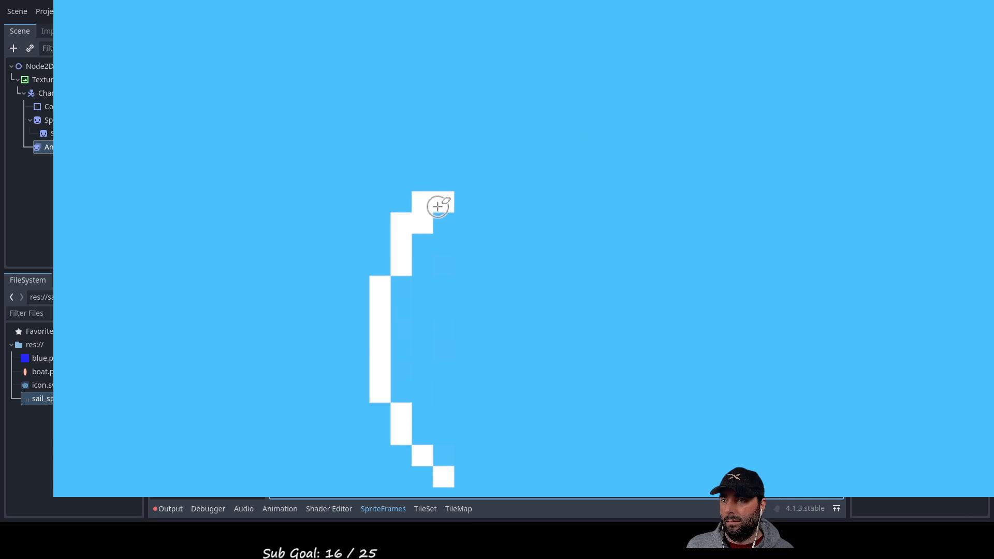
mouse_move(440, 204)
mouse_down()
mouse_move(401, 243)
mouse_move(405, 273)
mouse_up()
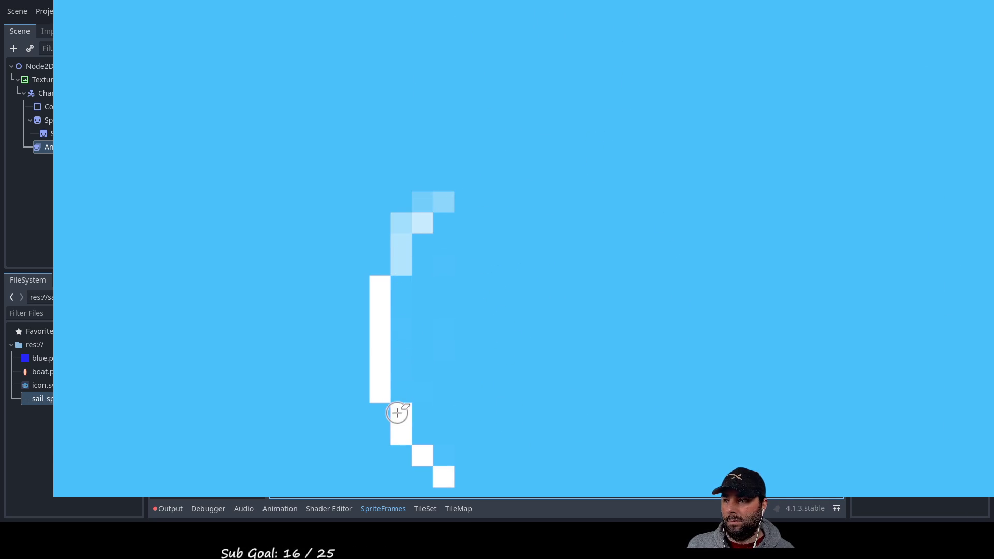
scroll(456, 307, down, 2)
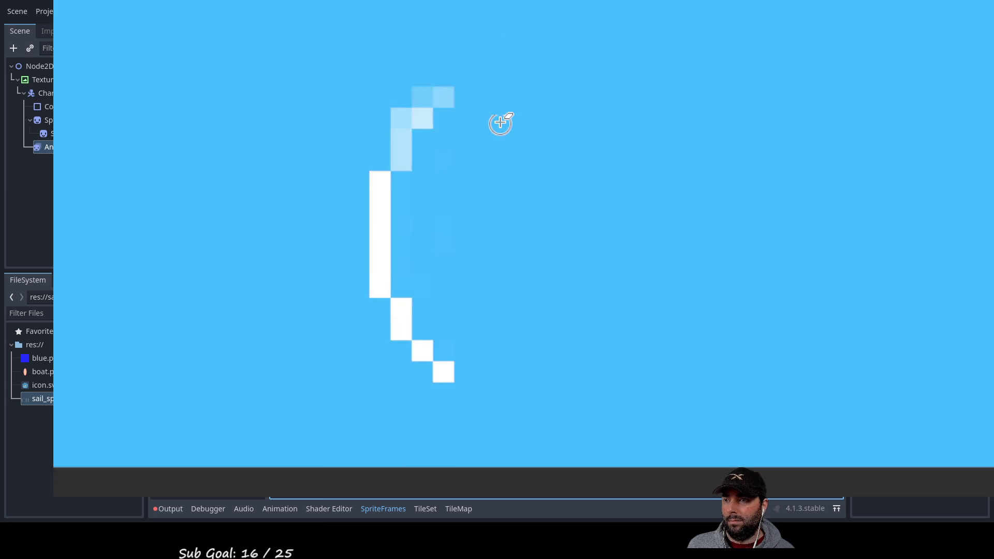
scroll(501, 122, down, 3)
scroll(482, 178, up, 5)
scroll(502, 296, down, 4)
mouse_move(432, 334)
mouse_down()
mouse_move(399, 310)
mouse_move(425, 357)
mouse_up()
scroll(578, 267, down, 3)
scroll(575, 269, down, 3)
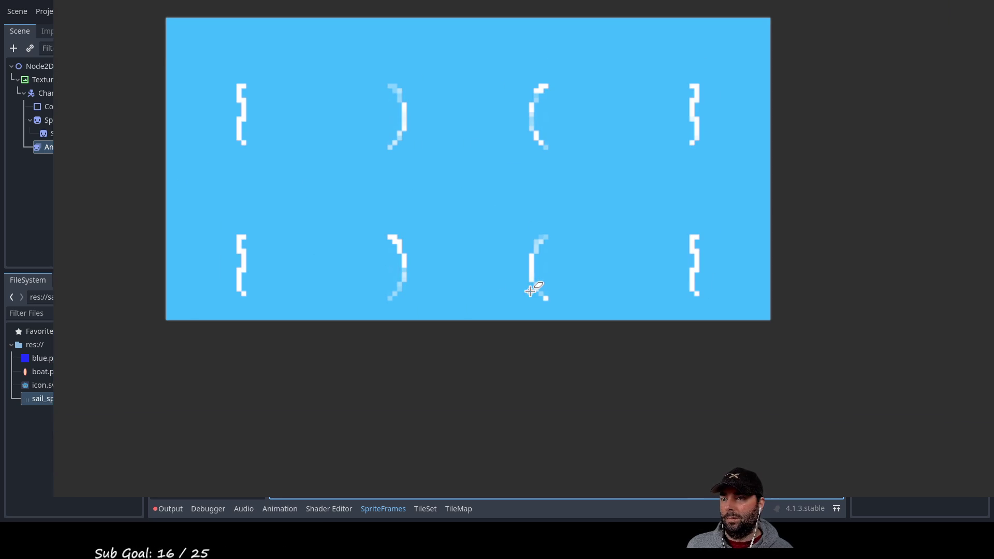
scroll(444, 305, up, 3)
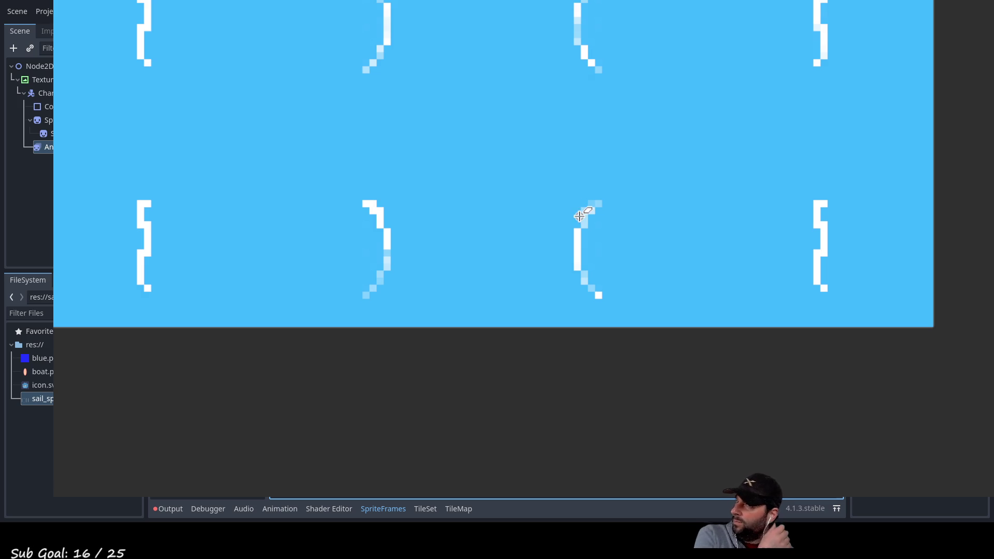
mouse_move(580, 187)
mouse_down()
mouse_move(451, 189)
mouse_move(327, 175)
mouse_up()
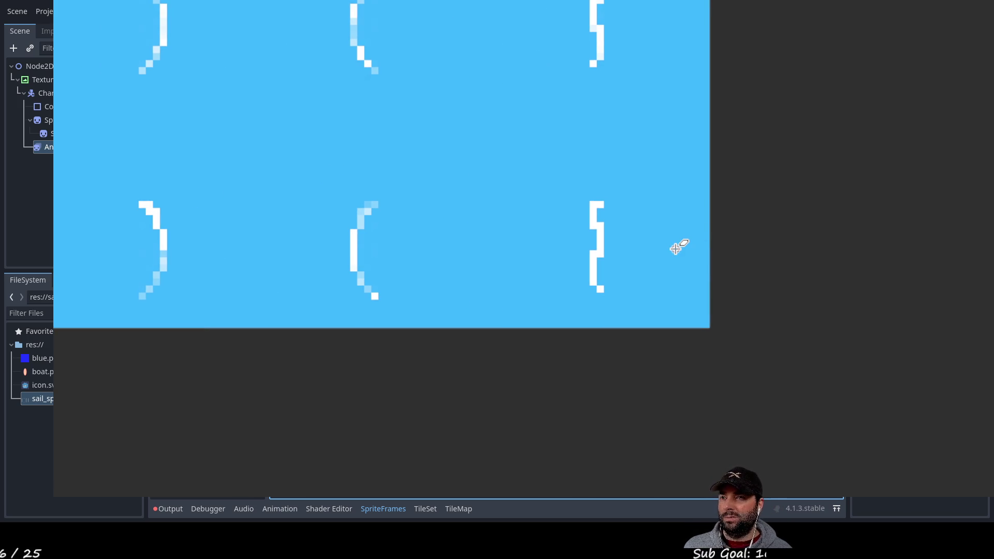
scroll(638, 249, up, 2)
scroll(543, 262, down, 2)
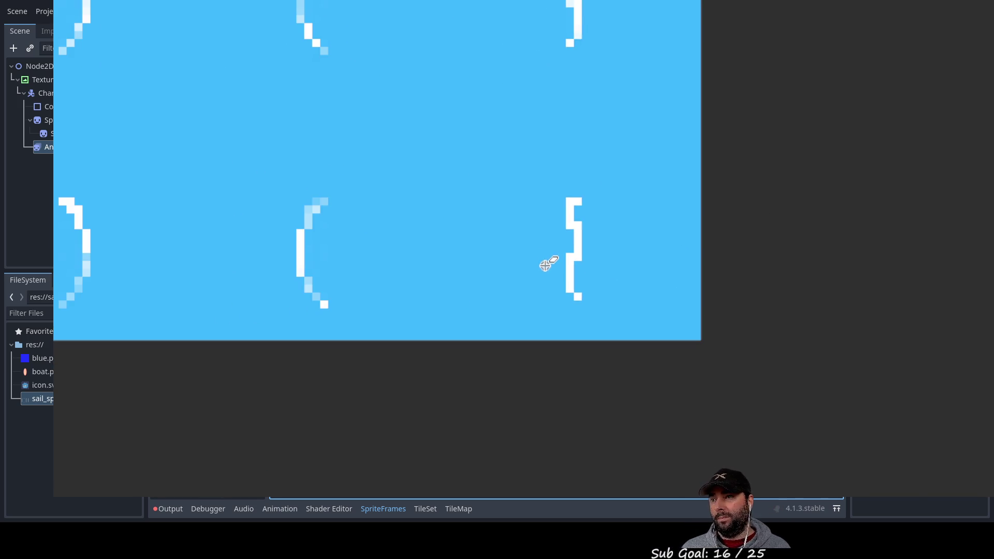
scroll(559, 262, up, 2)
mouse_move(620, 270)
mouse_down()
mouse_move(570, 294)
mouse_move(499, 257)
mouse_up()
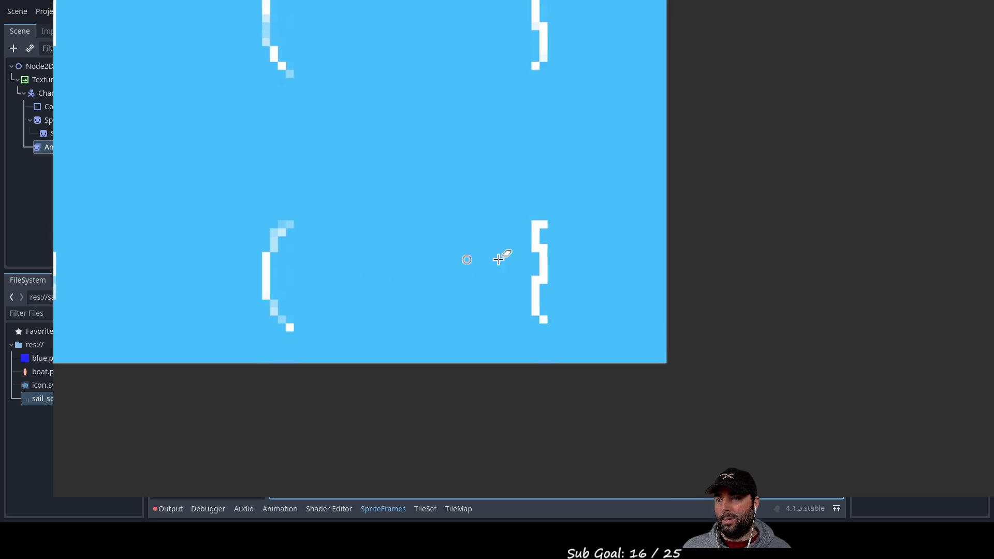
scroll(500, 258, up, 3)
scroll(533, 167, down, 1)
scroll(533, 166, down, 2)
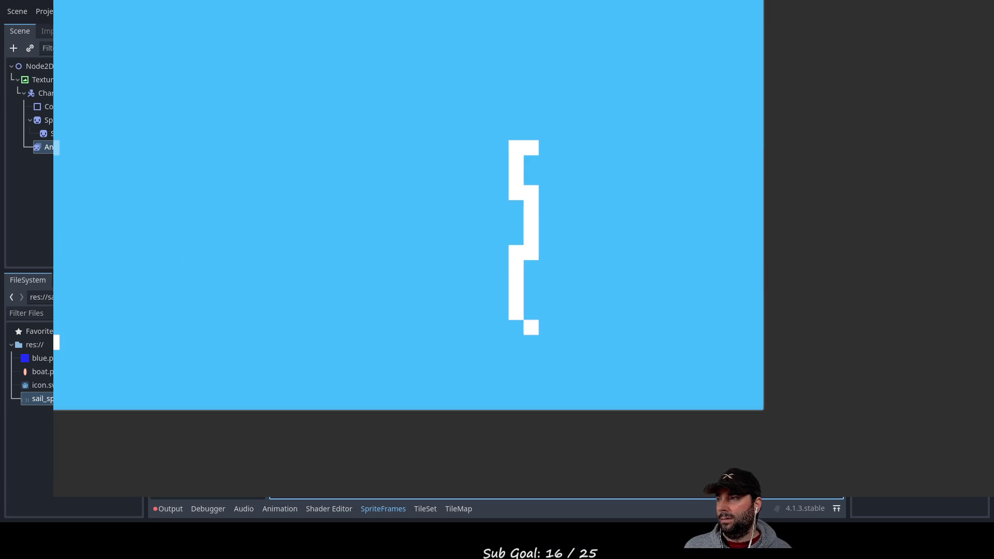
Draw a black block on top and a grey mast down the left column, erasing the white sail pixels
click(517, 132)
click(532, 133)
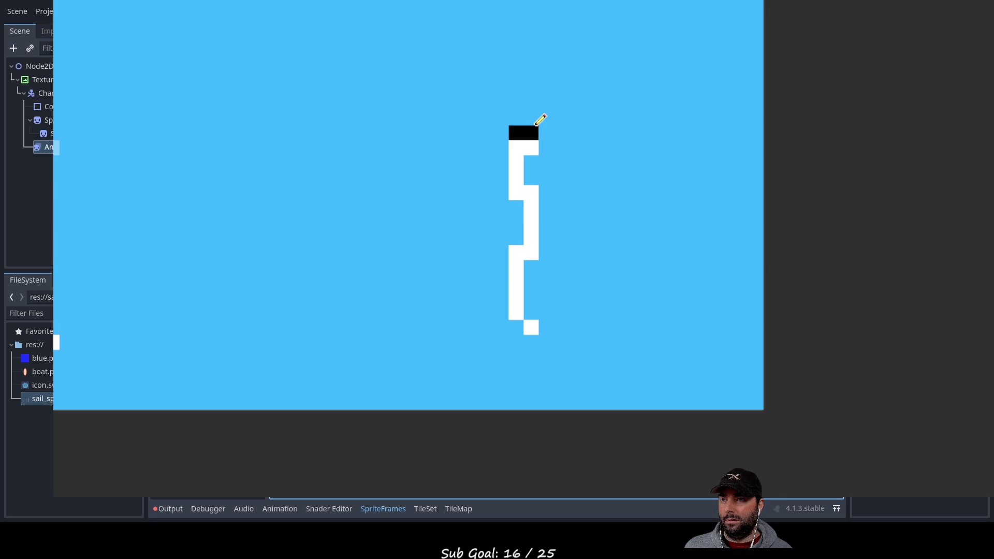
click(531, 118)
click(516, 118)
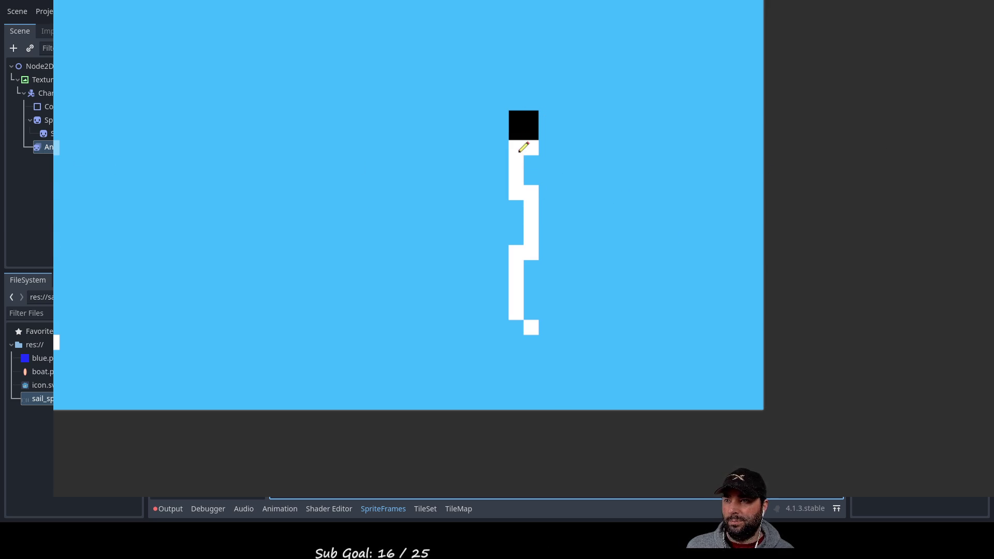
drag(519, 151, 519, 318)
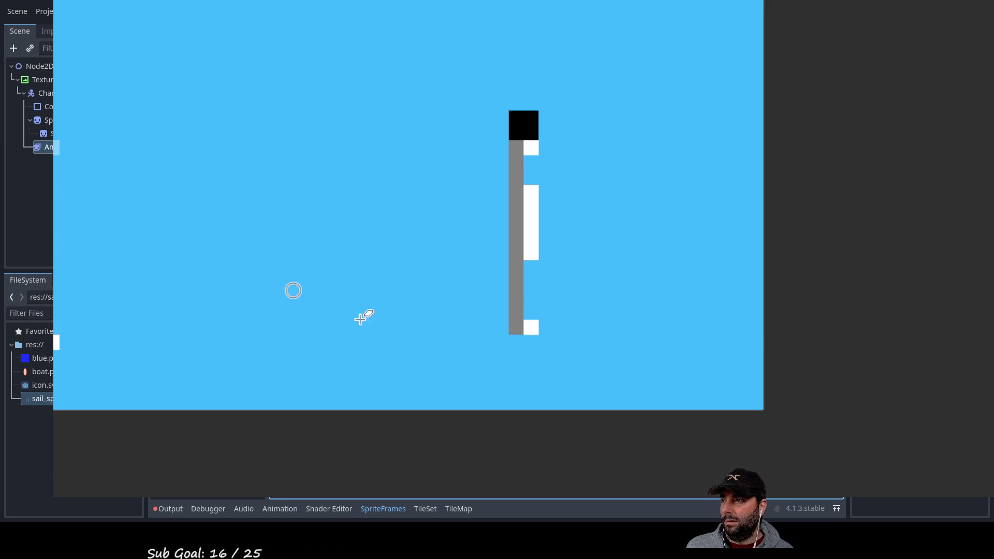
click(534, 328)
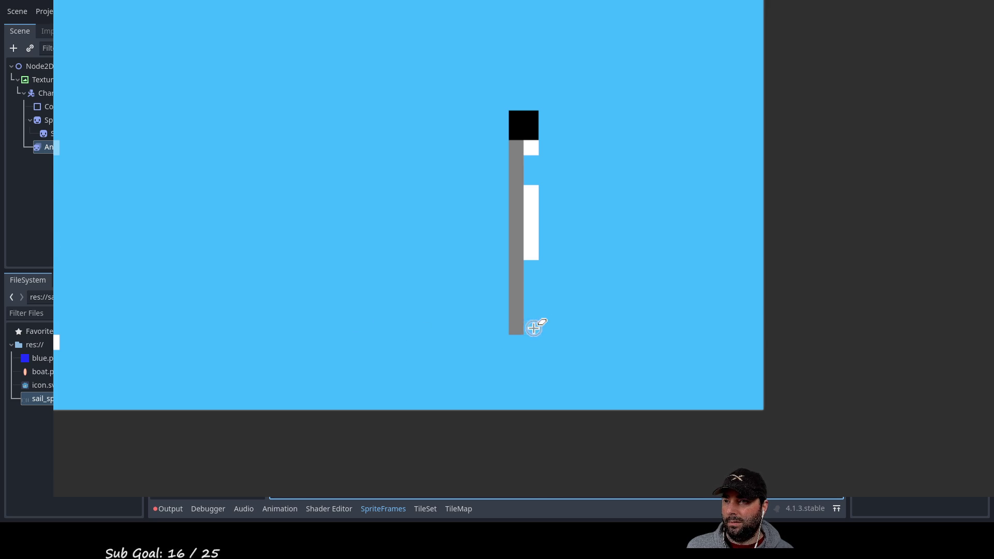
mouse_move(535, 327)
mouse_down()
mouse_move(533, 193)
mouse_move(537, 258)
mouse_up()
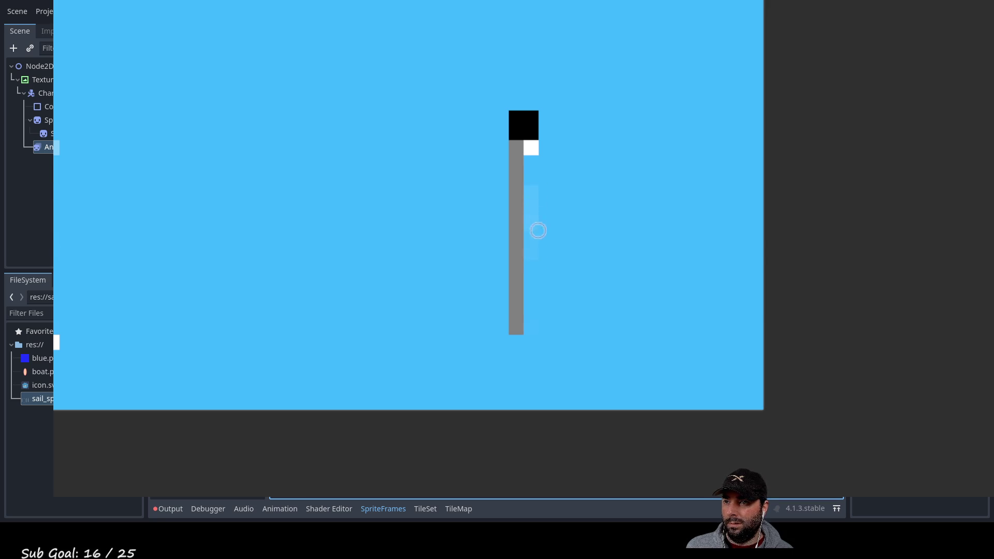
click(537, 150)
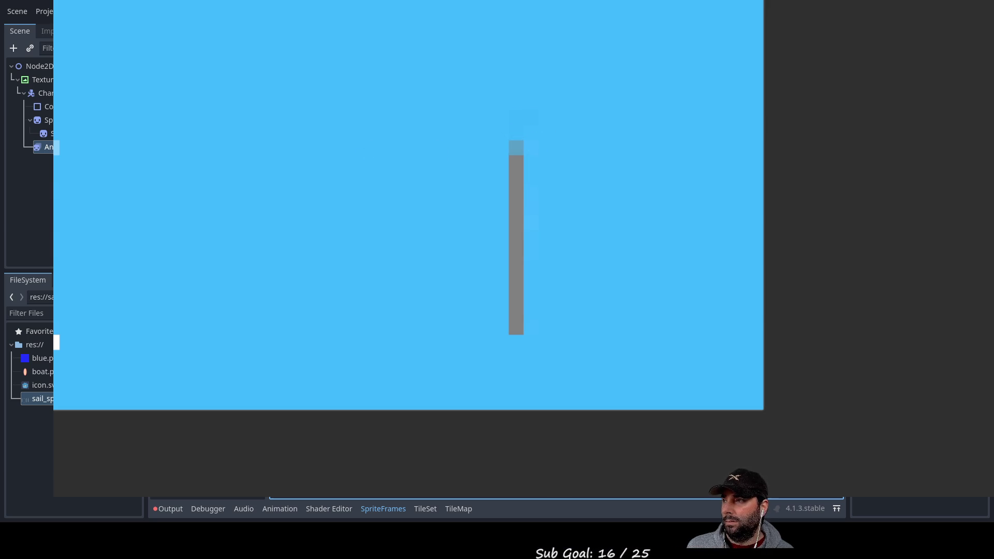
Make the mast's top cell solid grey and fade three lower mast cells
click(520, 148)
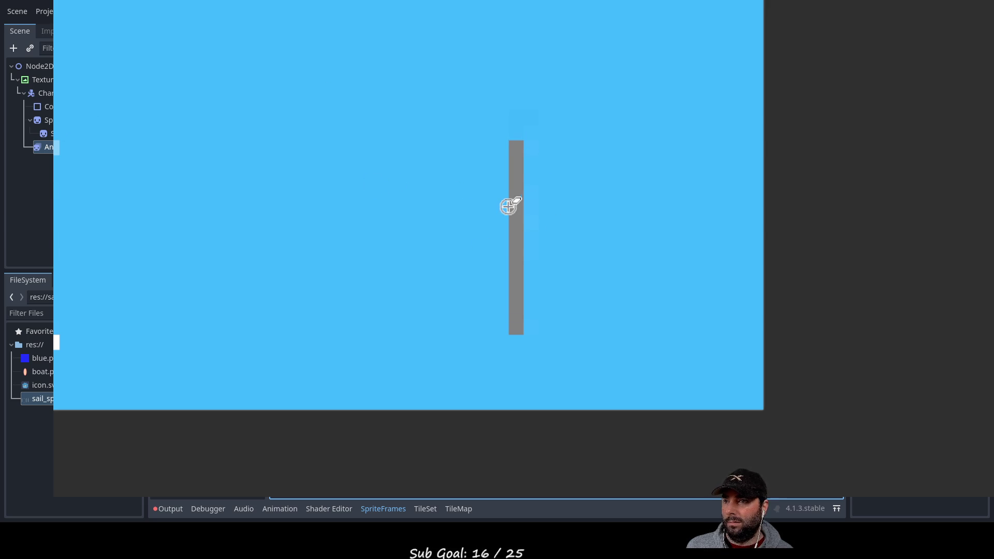
click(516, 176)
click(519, 208)
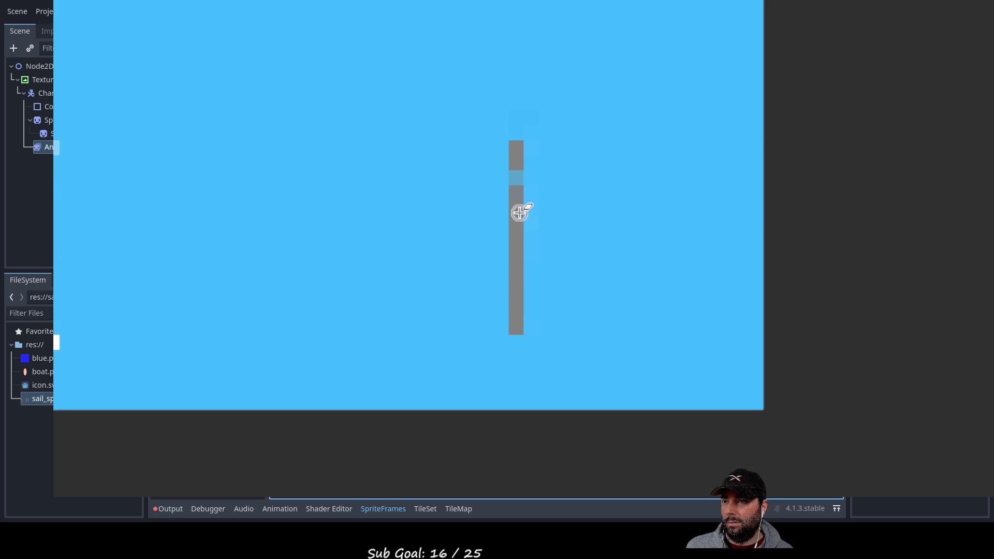
click(521, 266)
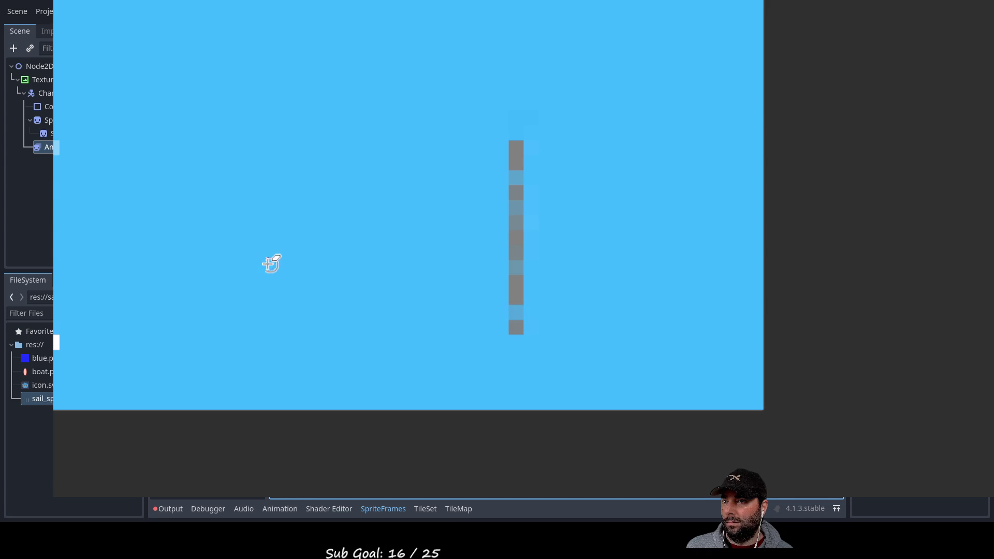
scroll(274, 259, down, 1)
mouse_move(266, 266)
mouse_down()
mouse_move(416, 250)
mouse_move(506, 411)
mouse_move(821, 371)
mouse_up()
drag(773, 344, 695, 333)
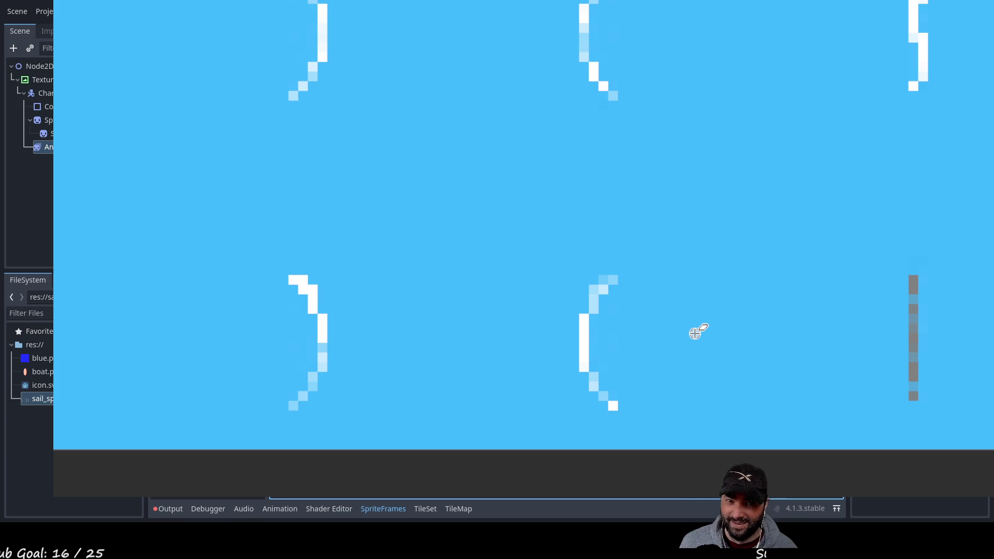
Bring the top row into view and fill the brace frame's upper left notch white
mouse_move(561, 293)
mouse_down()
mouse_move(295, 228)
mouse_move(200, 280)
mouse_move(673, 249)
mouse_move(273, 264)
mouse_up()
scroll(273, 264, down, 2)
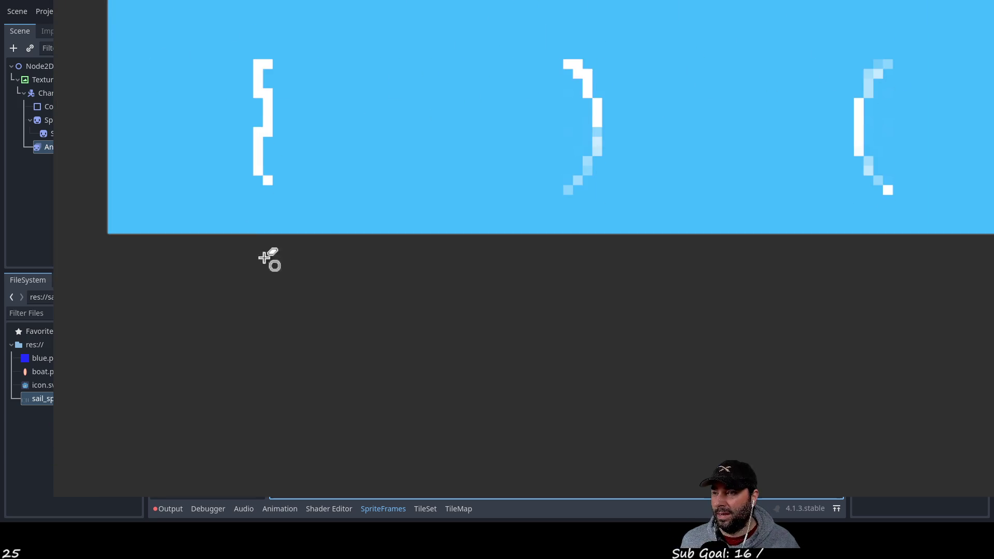
scroll(237, 122, up, 6)
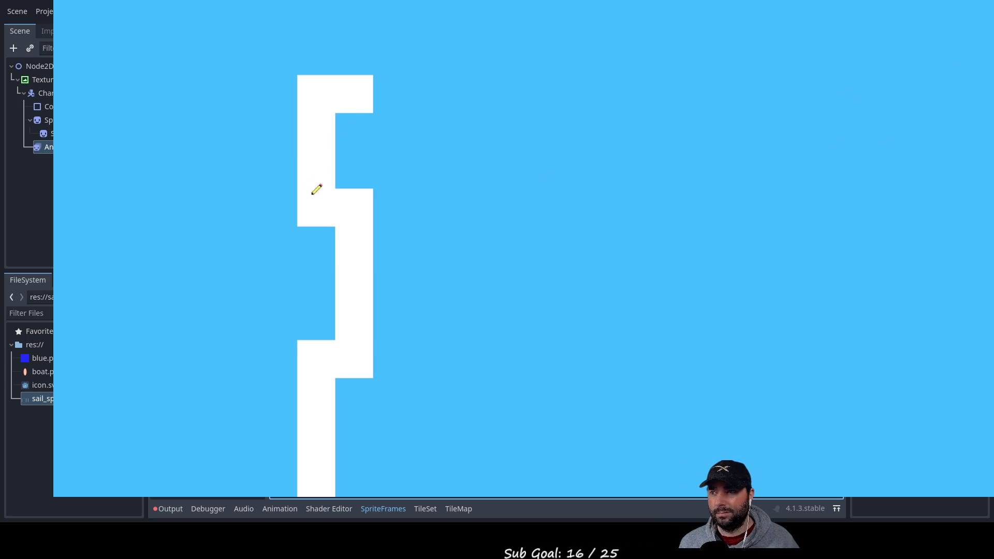
mouse_move(316, 189)
mouse_down()
mouse_move(319, 285)
mouse_move(352, 413)
mouse_move(355, 495)
mouse_up()
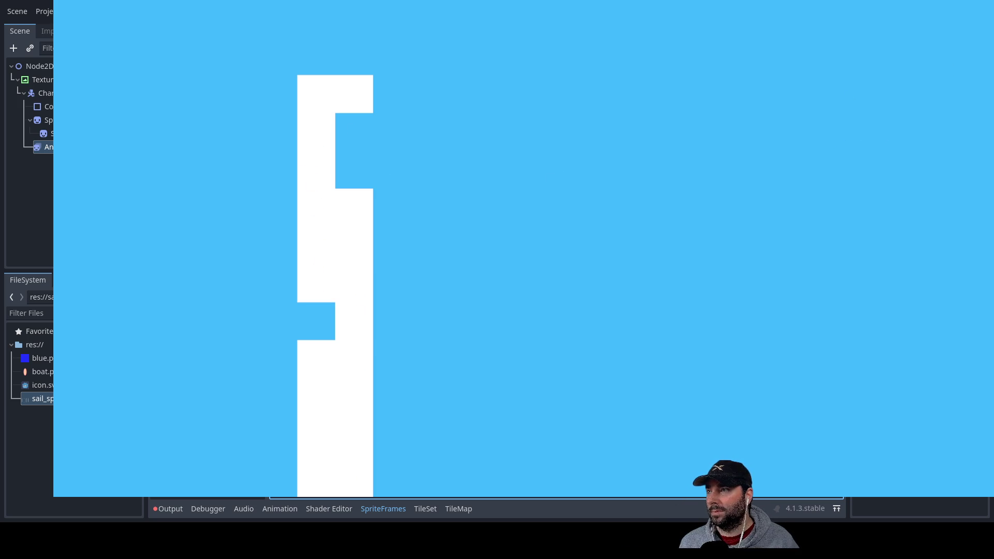
Fade the brace's lower left column and erase the top cells of its right column
mouse_move(310, 494)
mouse_down()
mouse_move(309, 348)
mouse_move(310, 492)
mouse_move(317, 338)
mouse_move(355, 240)
mouse_move(356, 143)
mouse_up()
mouse_move(357, 110)
mouse_down()
mouse_move(355, 98)
mouse_move(354, 221)
mouse_up()
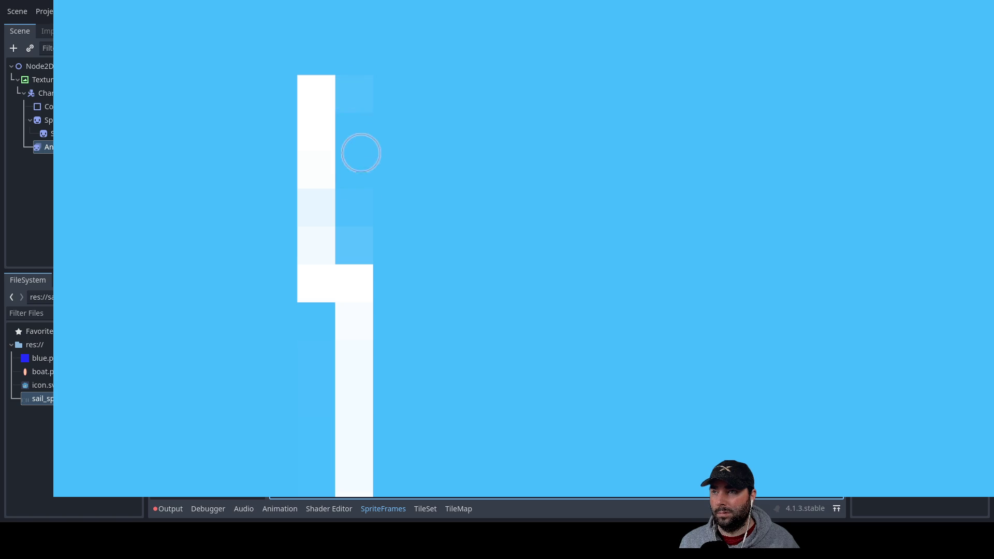
click(362, 91)
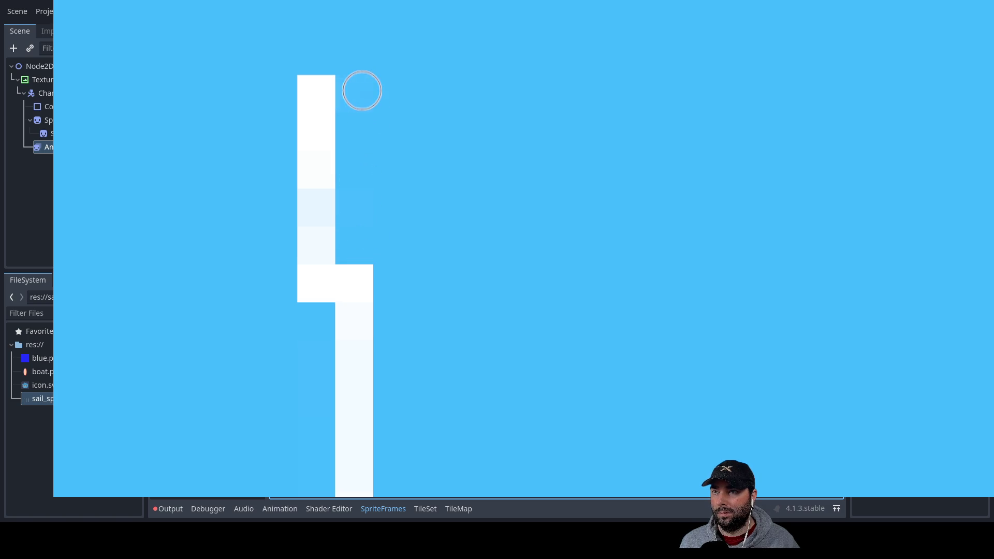
scroll(418, 233, down, 5)
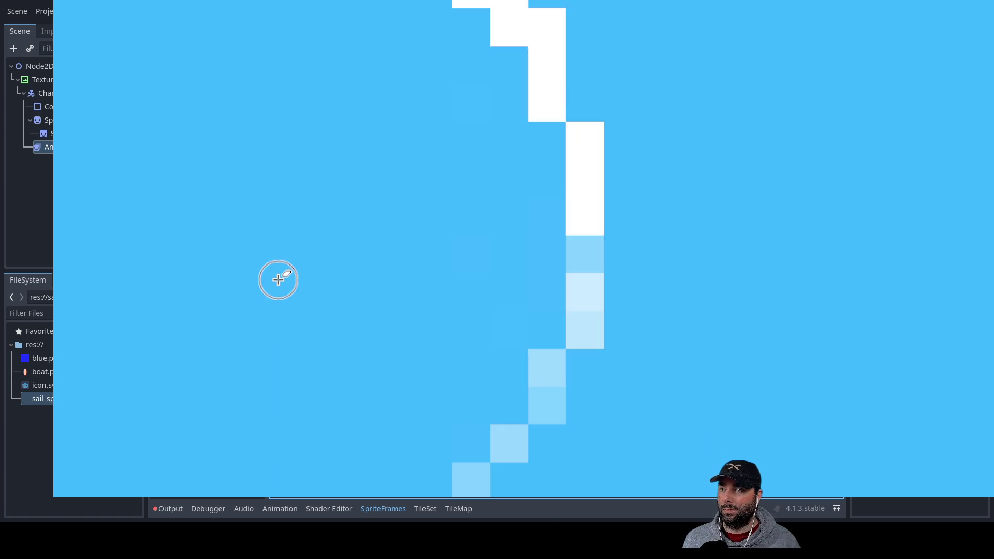
scroll(287, 278, up, 5)
scroll(310, 292, down, 5)
scroll(266, 256, right, 5)
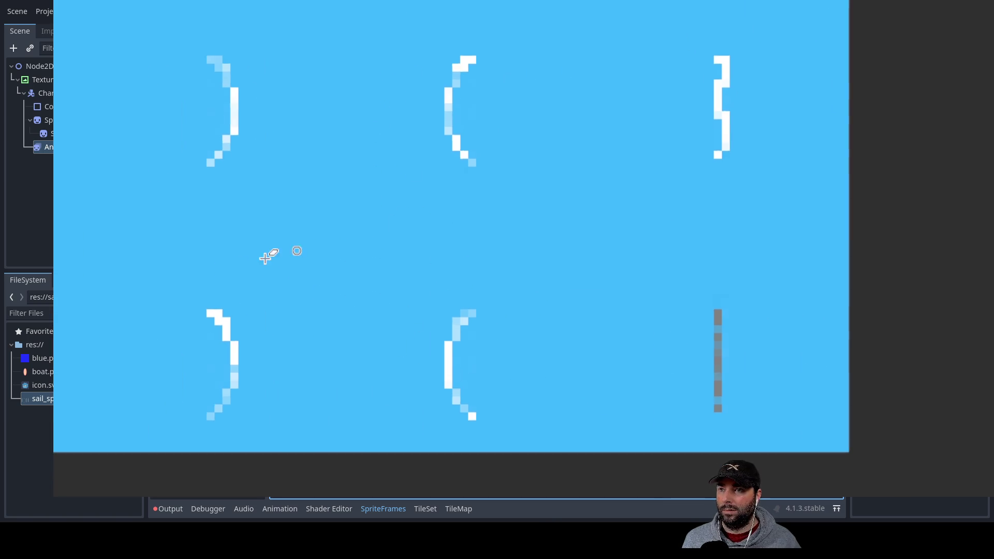
scroll(533, 200, up, 5)
scroll(565, 174, up, 3)
scroll(511, 117, right, 3)
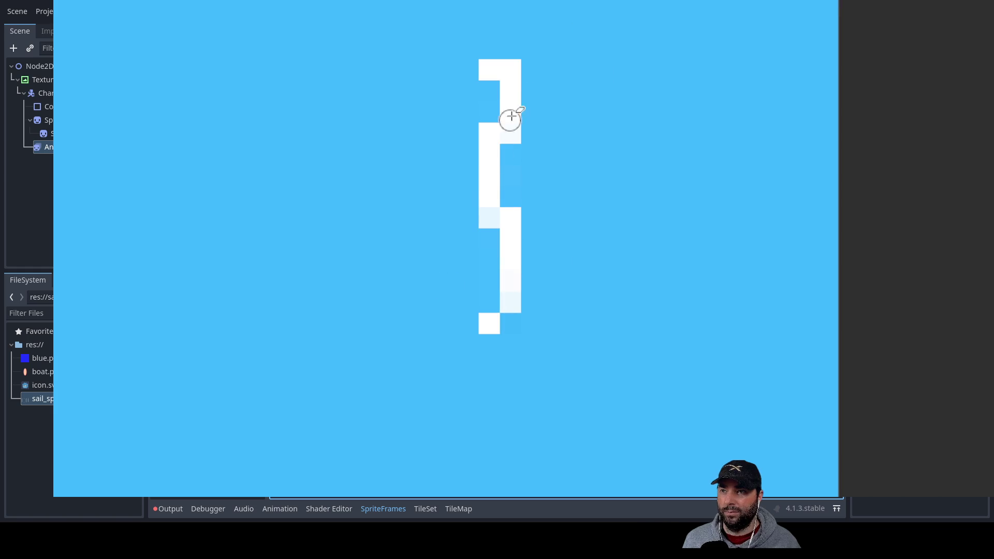